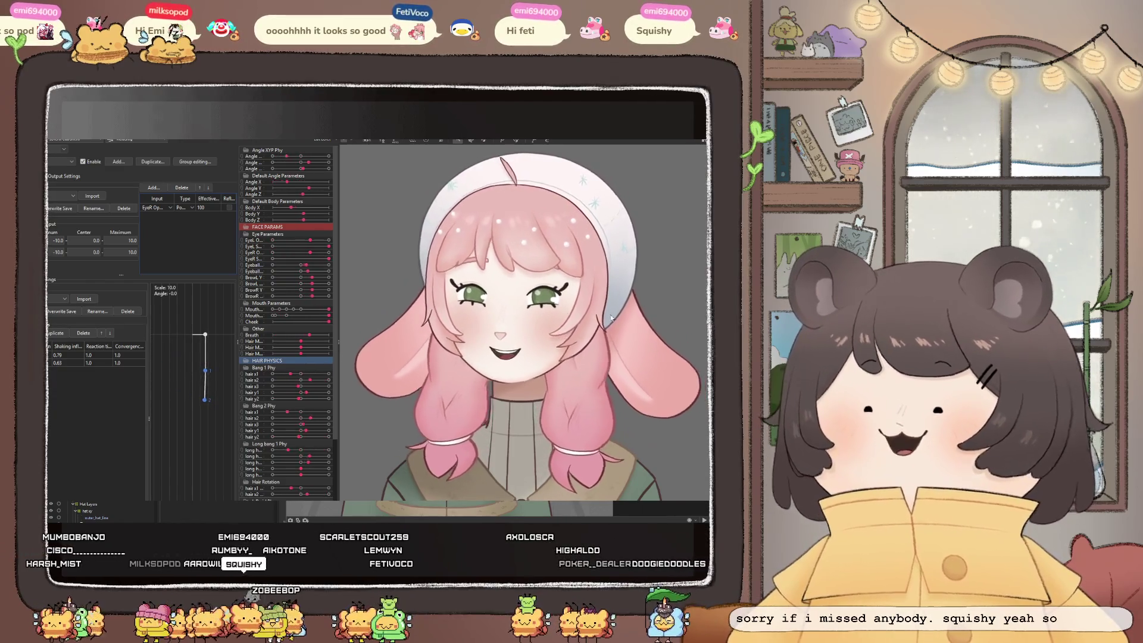
Zoom in and out on the model in the modeling workspace to review the finished head rig
{"action": "scroll", "coordinate": [474, 283], "scroll_direction": "down", "scroll_amount": 5}
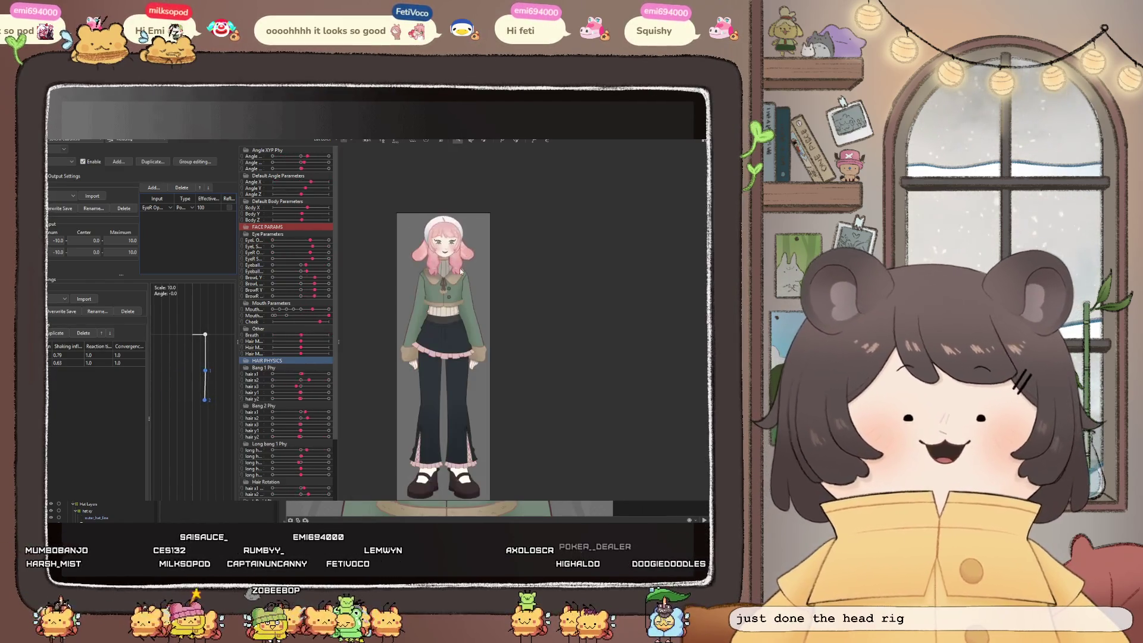
{"action": "scroll", "coordinate": [482, 318], "scroll_direction": "up", "scroll_amount": 2}
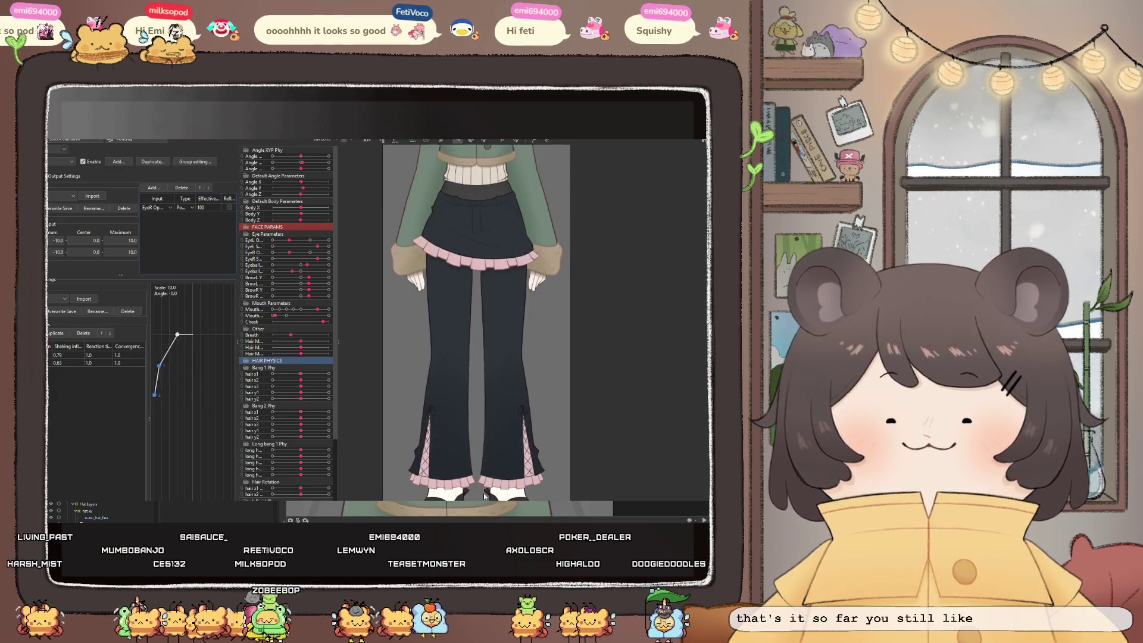
{"action": "scroll", "coordinate": [482, 317], "scroll_direction": "down", "scroll_amount": 6}
{"action": "scroll", "coordinate": [506, 268], "scroll_direction": "up", "scroll_amount": 8}
{"action": "scroll", "coordinate": [524, 243], "scroll_direction": "down", "scroll_amount": 2}
{"action": "scroll", "coordinate": [523, 243], "scroll_direction": "up", "scroll_amount": 5}
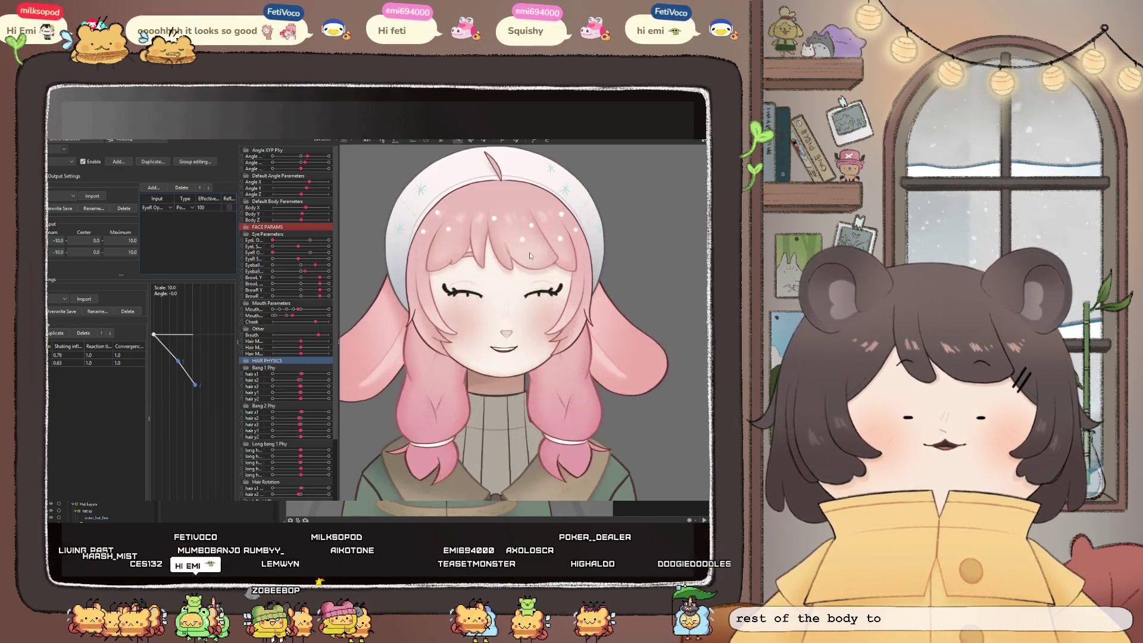
{"action": "scroll", "coordinate": [484, 173], "scroll_direction": "down", "scroll_amount": 3}
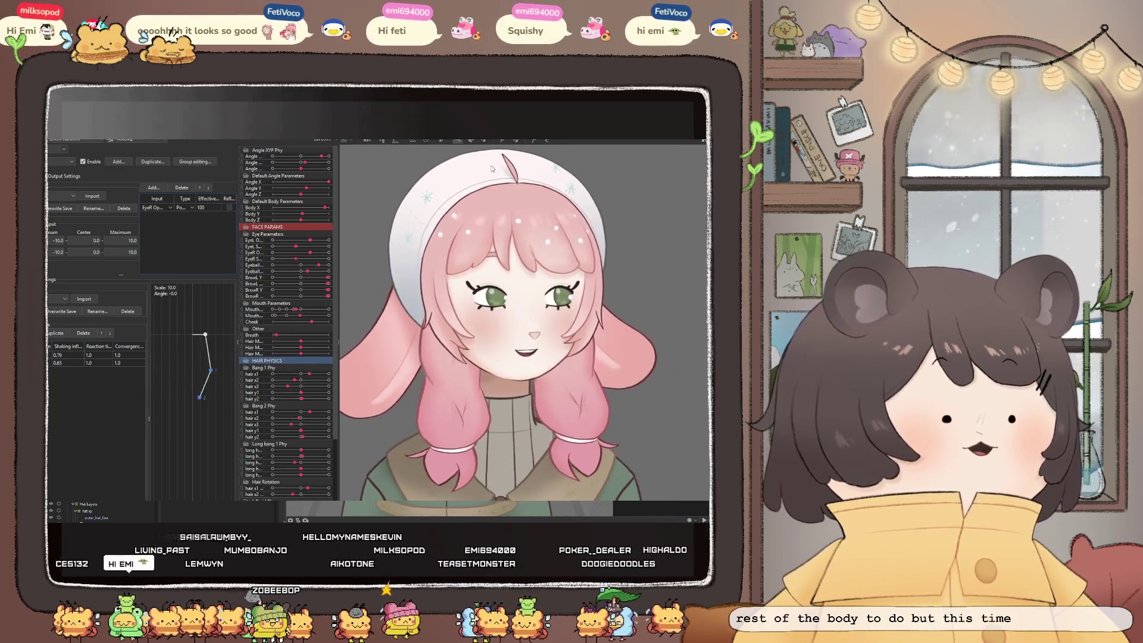
{"action": "scroll", "coordinate": [515, 411], "scroll_direction": "down", "scroll_amount": 2}
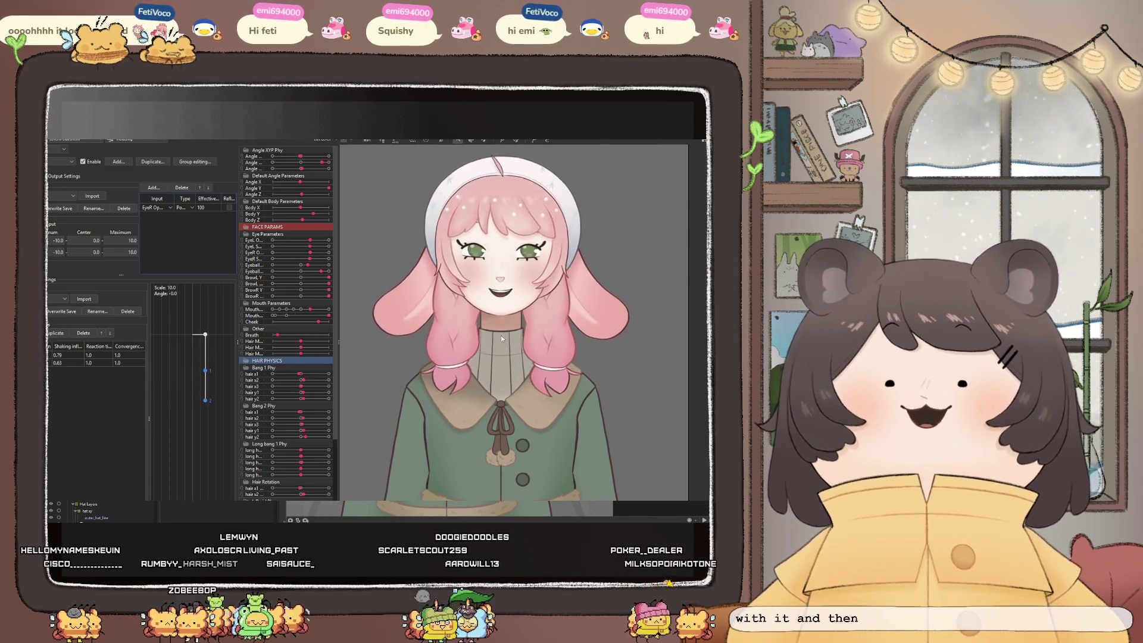
{"action": "scroll", "coordinate": [501, 334], "scroll_direction": "up", "scroll_amount": 5}
{"action": "scroll", "coordinate": [493, 321], "scroll_direction": "up", "scroll_amount": 2}
{"action": "scroll", "coordinate": [498, 290], "scroll_direction": "down", "scroll_amount": 3}
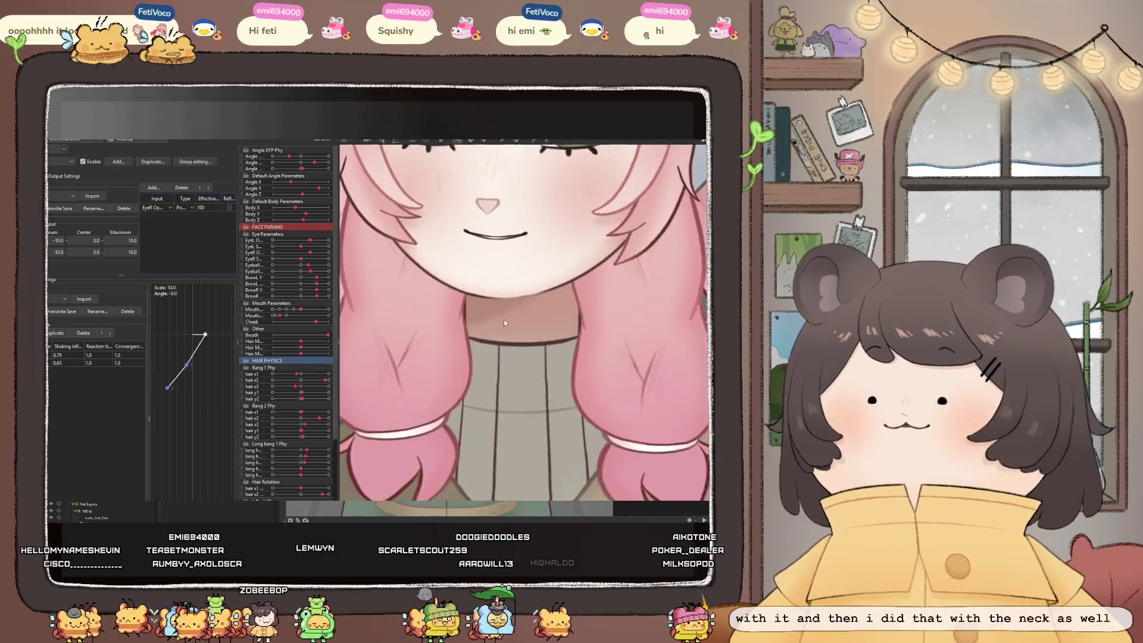
{"action": "scroll", "coordinate": [503, 319], "scroll_direction": "down", "scroll_amount": 2}
{"action": "scroll", "coordinate": [501, 349], "scroll_direction": "down", "scroll_amount": 2}
{"action": "scroll", "coordinate": [505, 291], "scroll_direction": "up", "scroll_amount": 1}
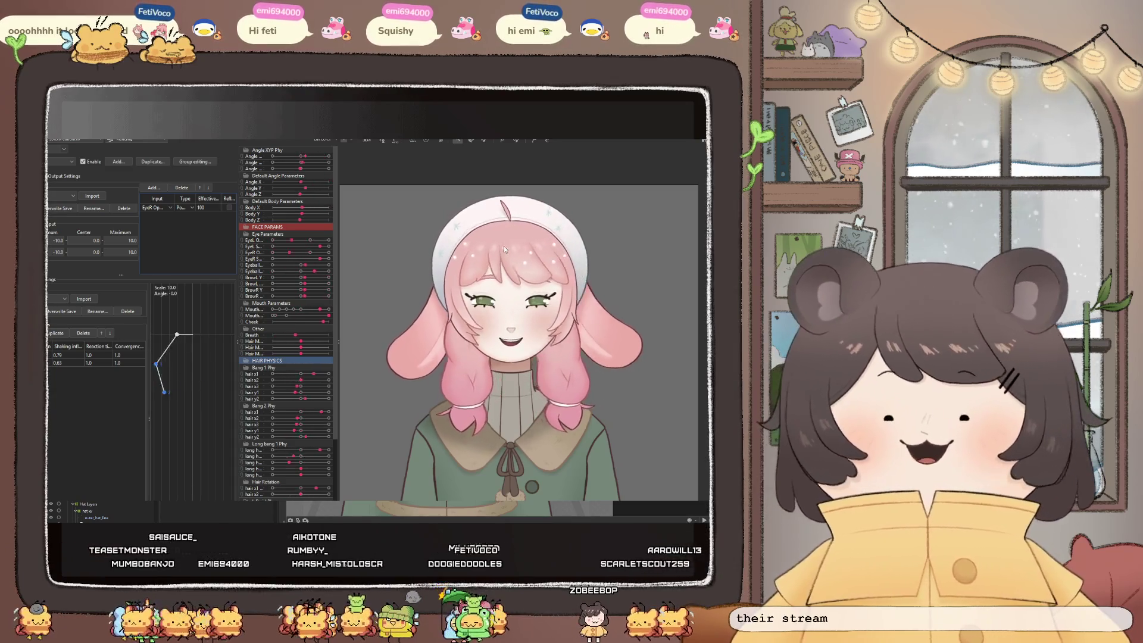
{"action": "scroll", "coordinate": [484, 256], "scroll_direction": "down", "scroll_amount": 3}
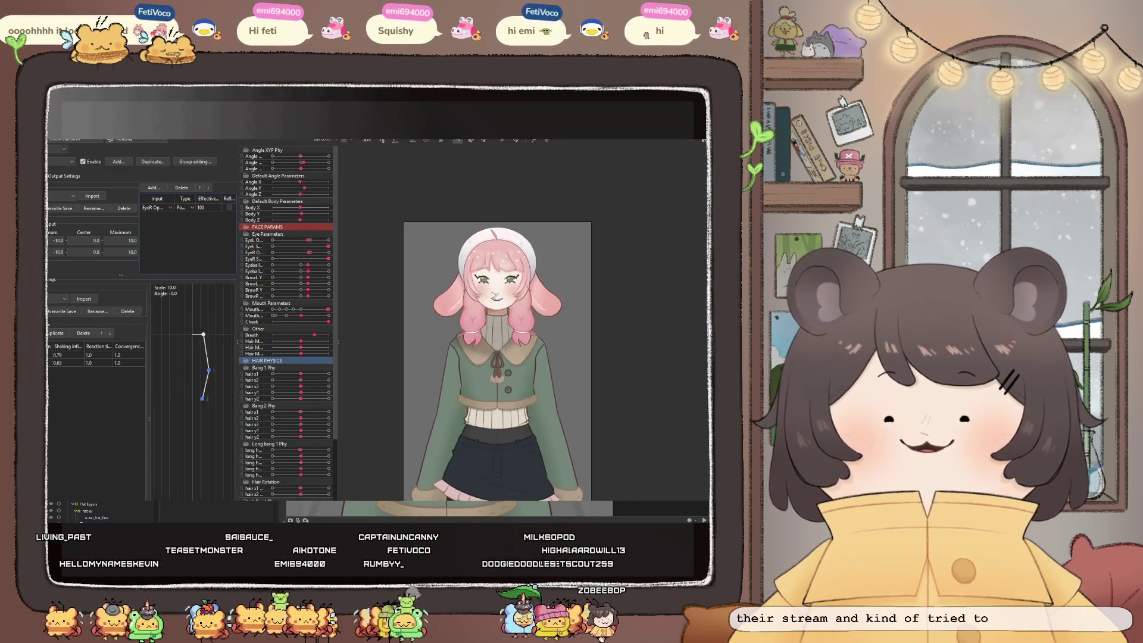
{"action": "scroll", "coordinate": [485, 321], "scroll_direction": "up", "scroll_amount": 3}
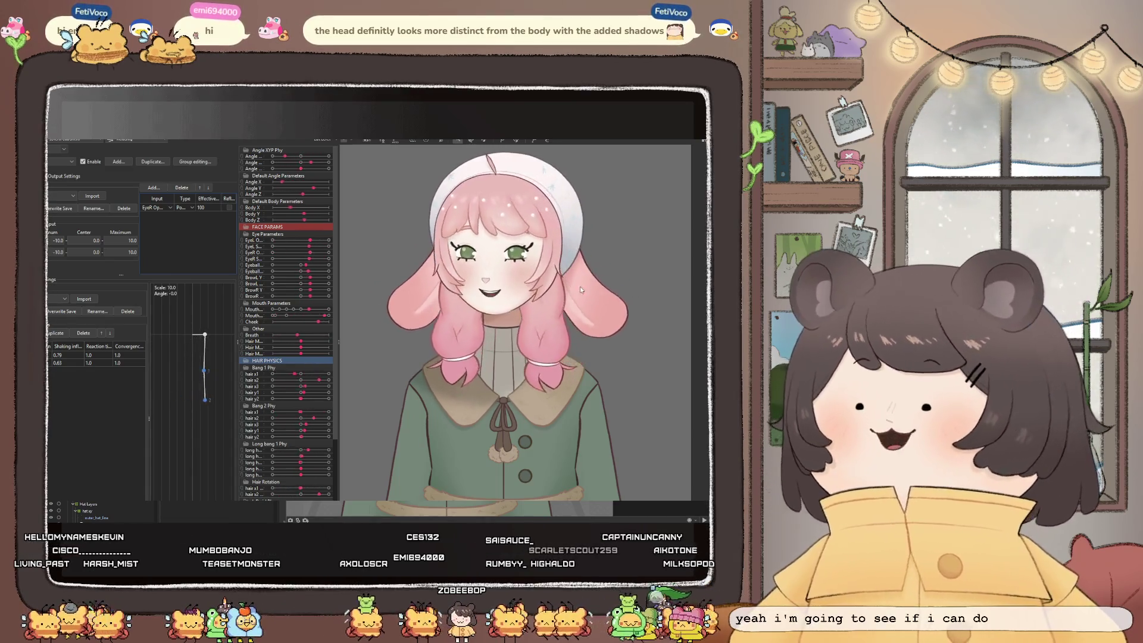
{"action": "scroll", "coordinate": [494, 269], "scroll_direction": "down", "scroll_amount": 4}
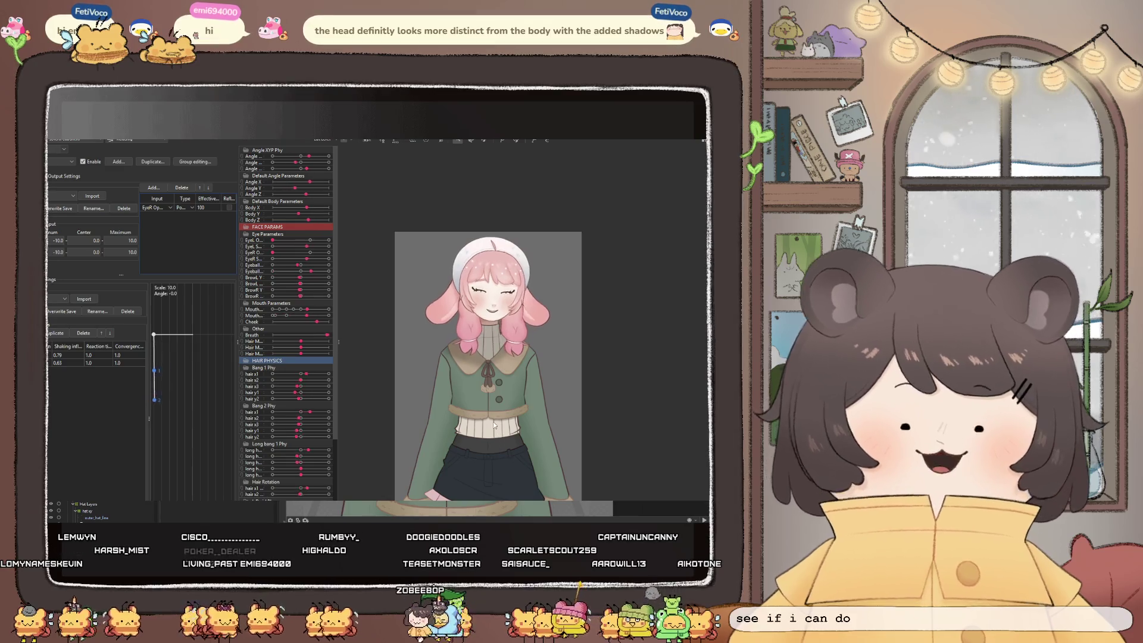
{"action": "scroll", "coordinate": [501, 256], "scroll_direction": "up", "scroll_amount": 4}
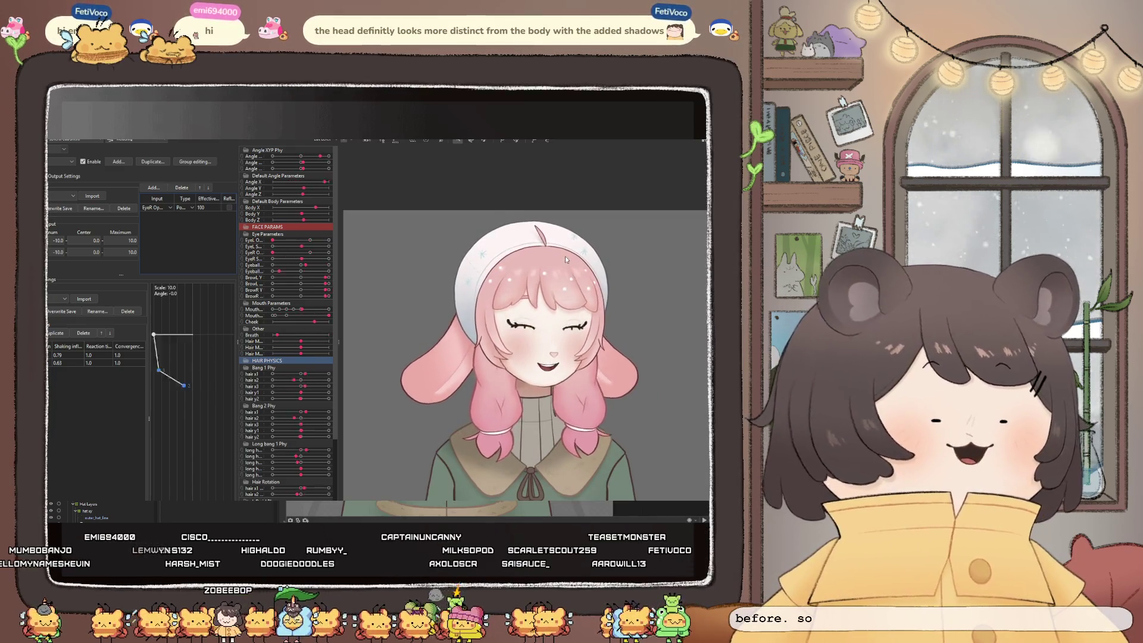
{"action": "scroll", "coordinate": [565, 256], "scroll_direction": "up", "scroll_amount": 2}
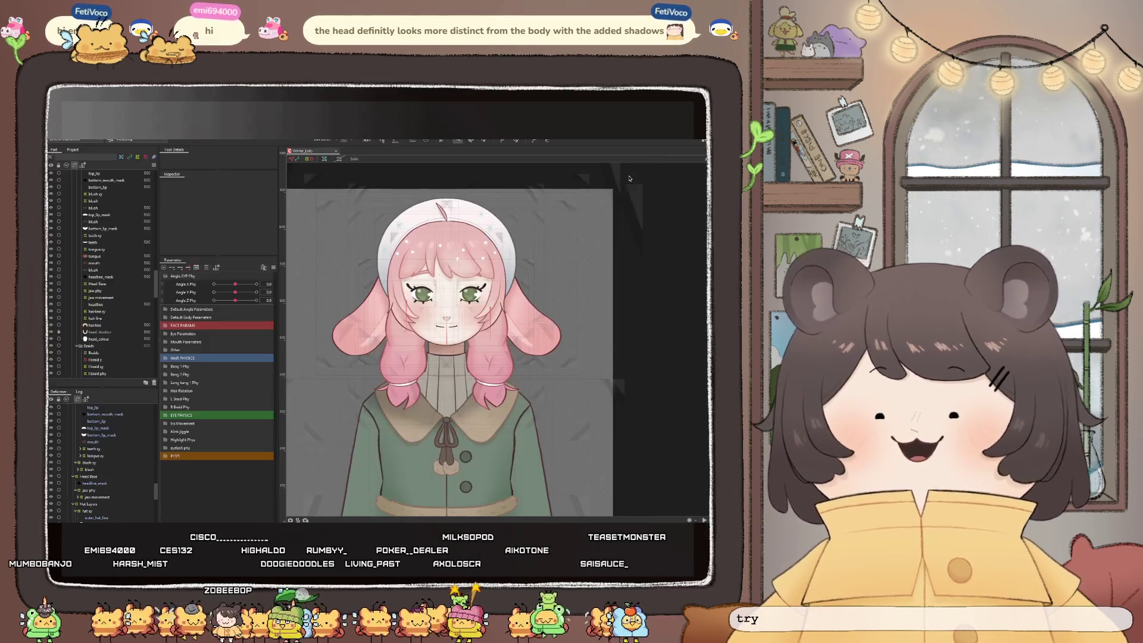
Select the hairline art mesh on the head and zoom to inspect its vertices and properties
{"action": "scroll", "coordinate": [453, 205], "scroll_direction": "down", "scroll_amount": 2}
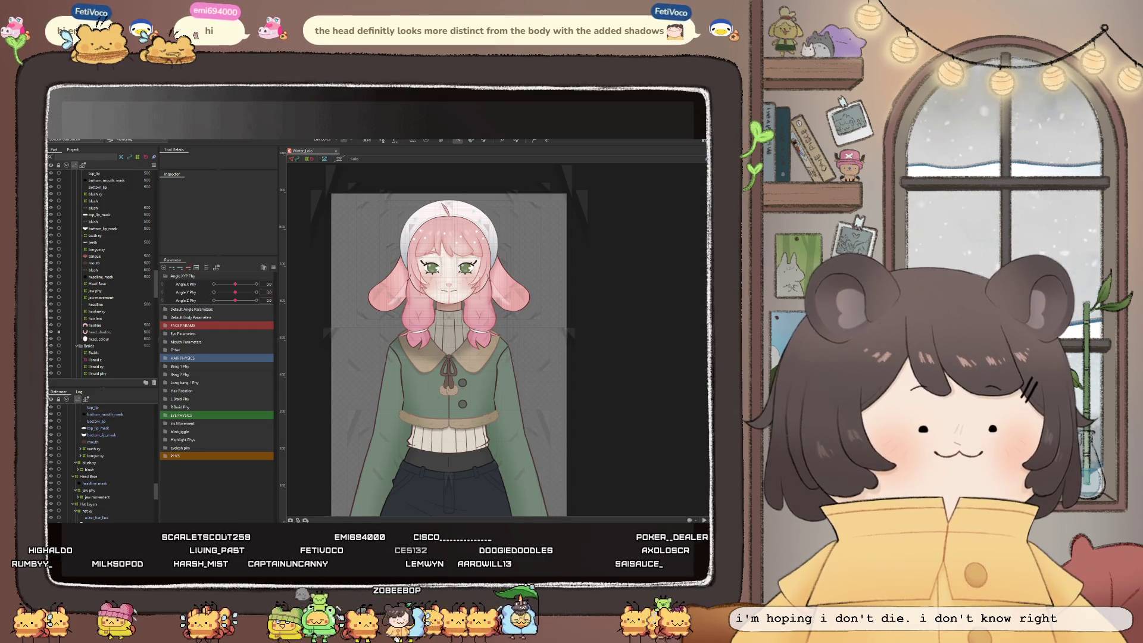
{"action": "left_click", "coordinate": [458, 235]}
{"action": "scroll", "coordinate": [459, 235], "scroll_direction": "up", "scroll_amount": 3}
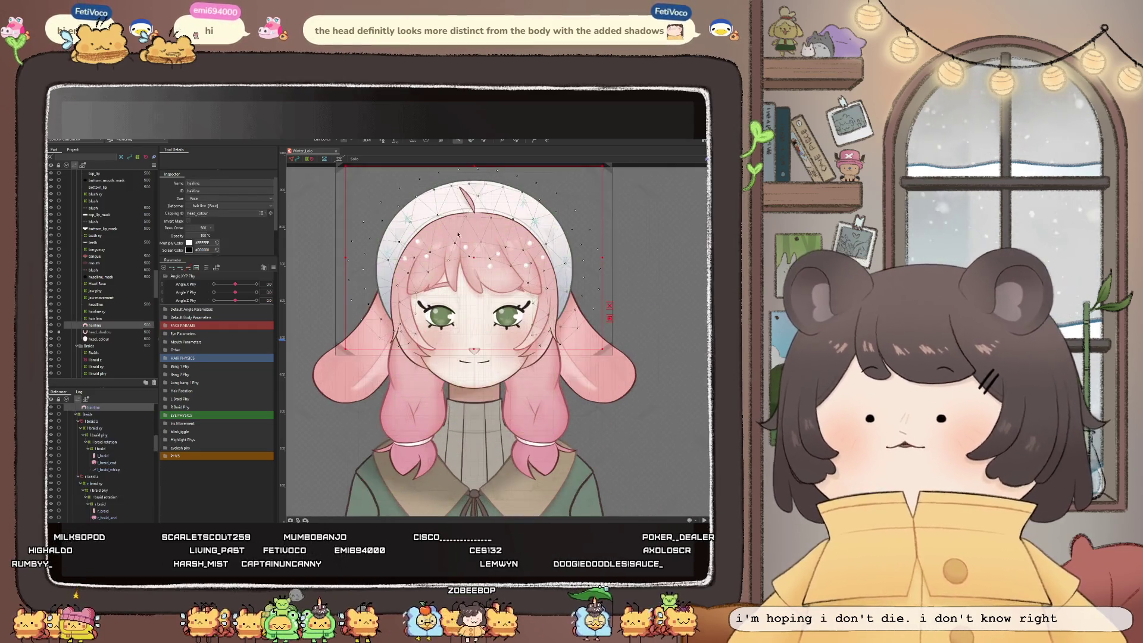
{"action": "scroll", "coordinate": [397, 232], "scroll_direction": "down", "scroll_amount": 2}
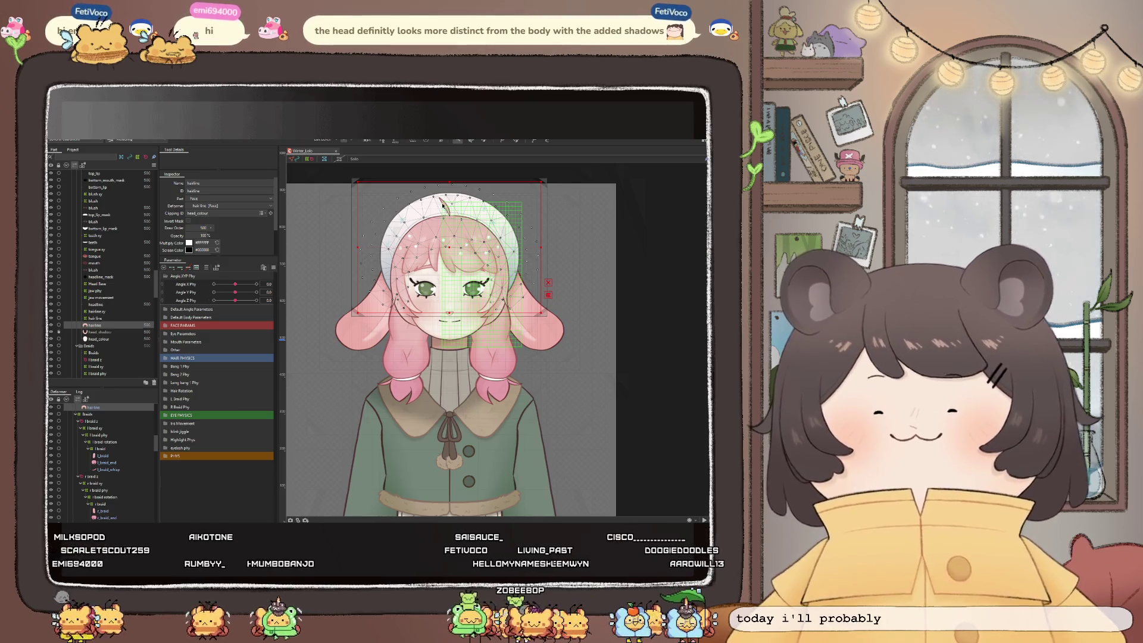
{"action": "scroll", "coordinate": [441, 259], "scroll_direction": "down", "scroll_amount": 3}
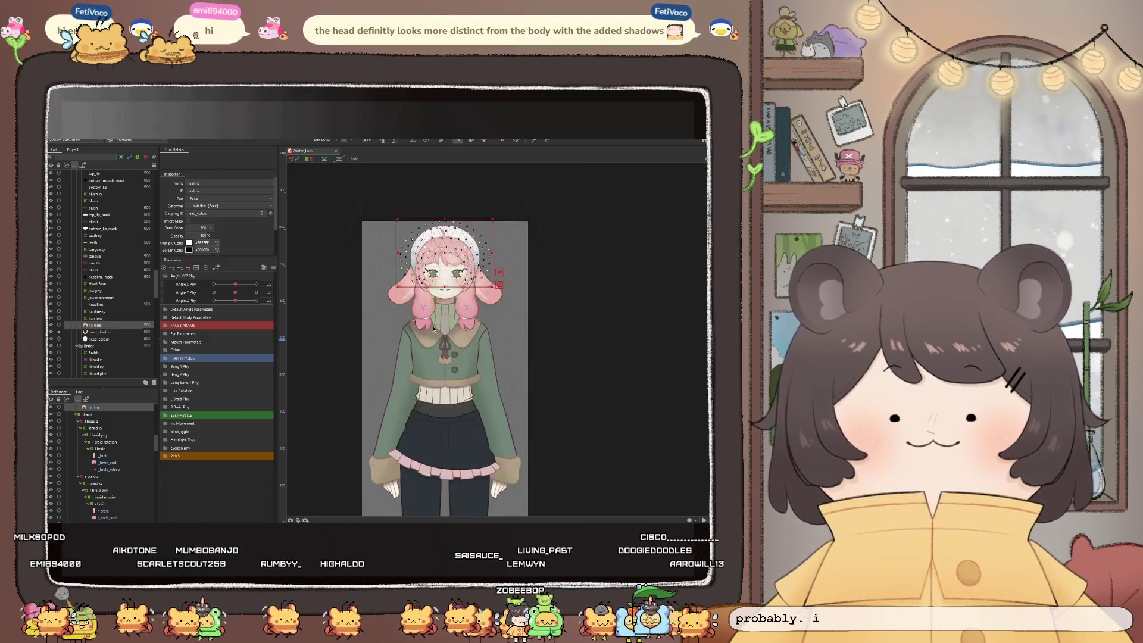
{"action": "scroll", "coordinate": [446, 318], "scroll_direction": "up", "scroll_amount": 5}
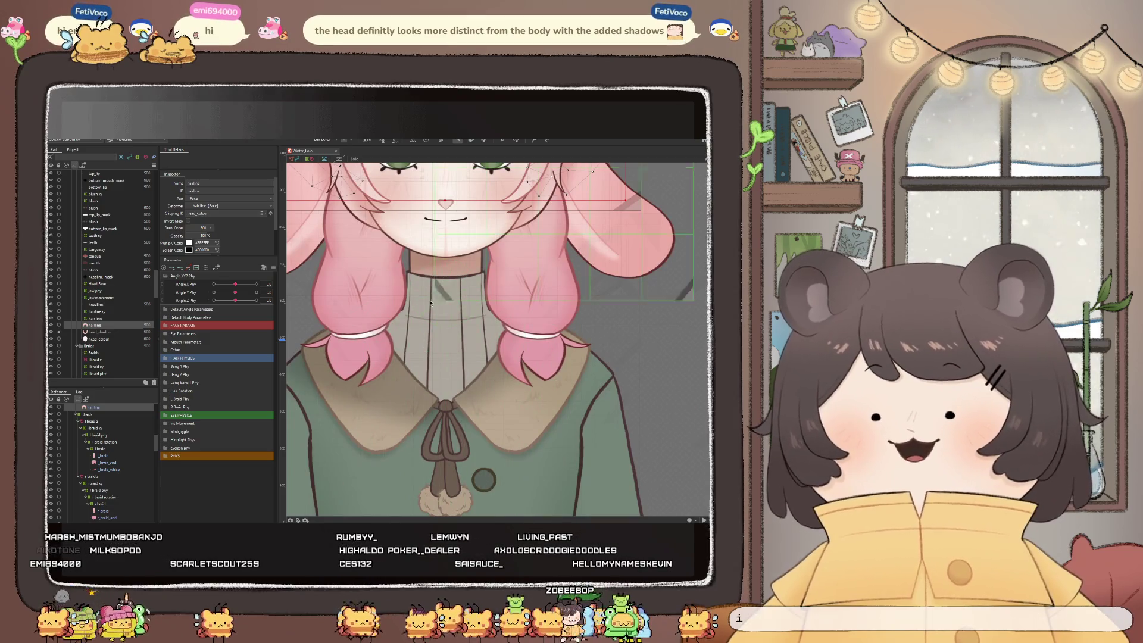
Select collar_inner_lines and shirt_inner_lines together as the contents of the shirt lines xy warp deformer
{"action": "left_click", "coordinate": [428, 359]}
{"action": "scroll", "coordinate": [381, 345], "scroll_direction": "down", "scroll_amount": 5}
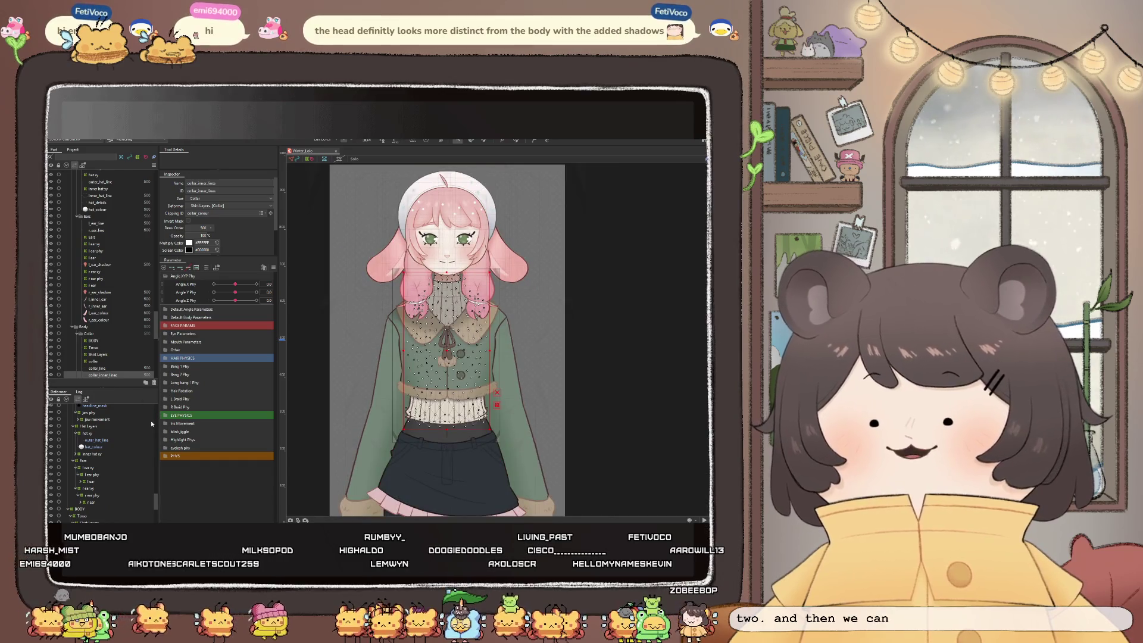
{"action": "scroll", "coordinate": [151, 420], "scroll_direction": "down", "scroll_amount": 3}
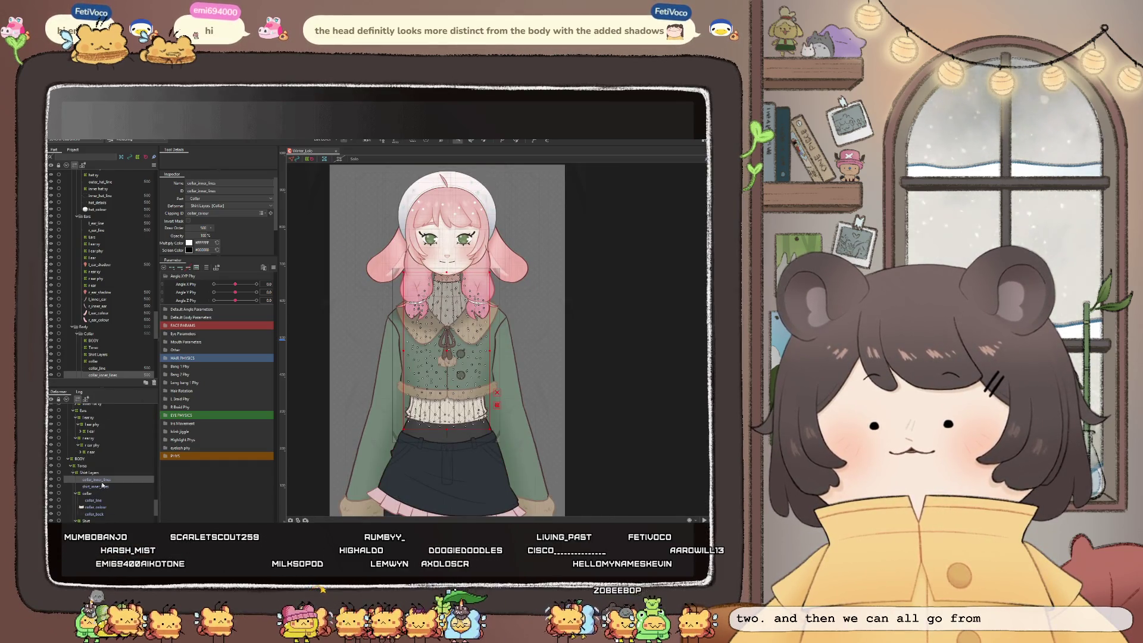
{"action": "left_click", "coordinate": [100, 487]}
{"action": "left_click", "coordinate": [99, 487]}
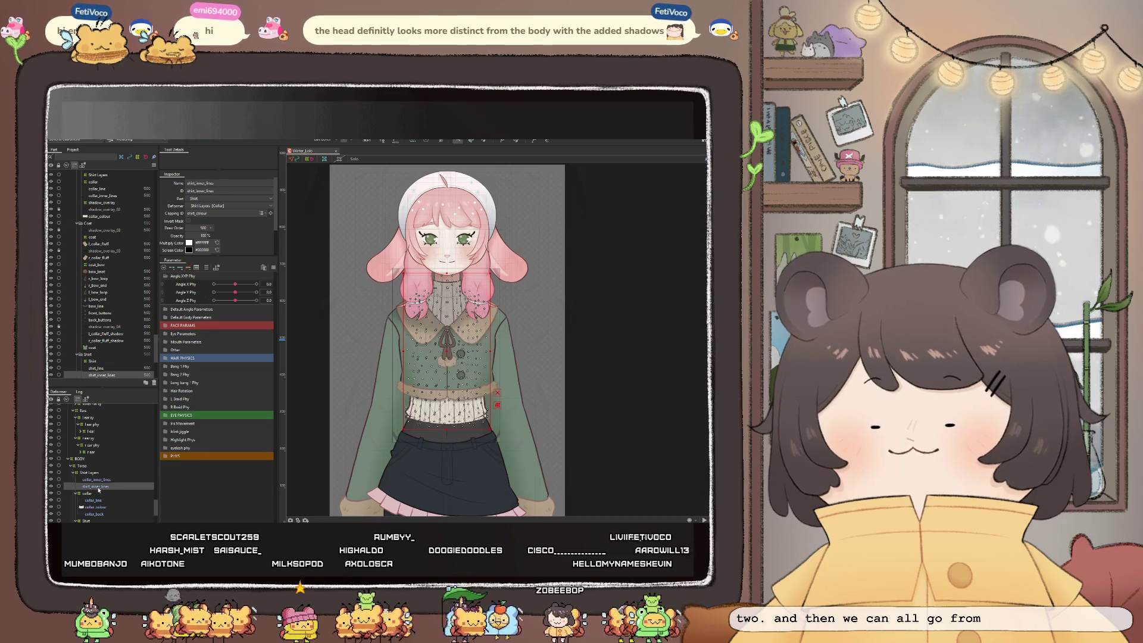
{"action": "left_click", "coordinate": [97, 479]}
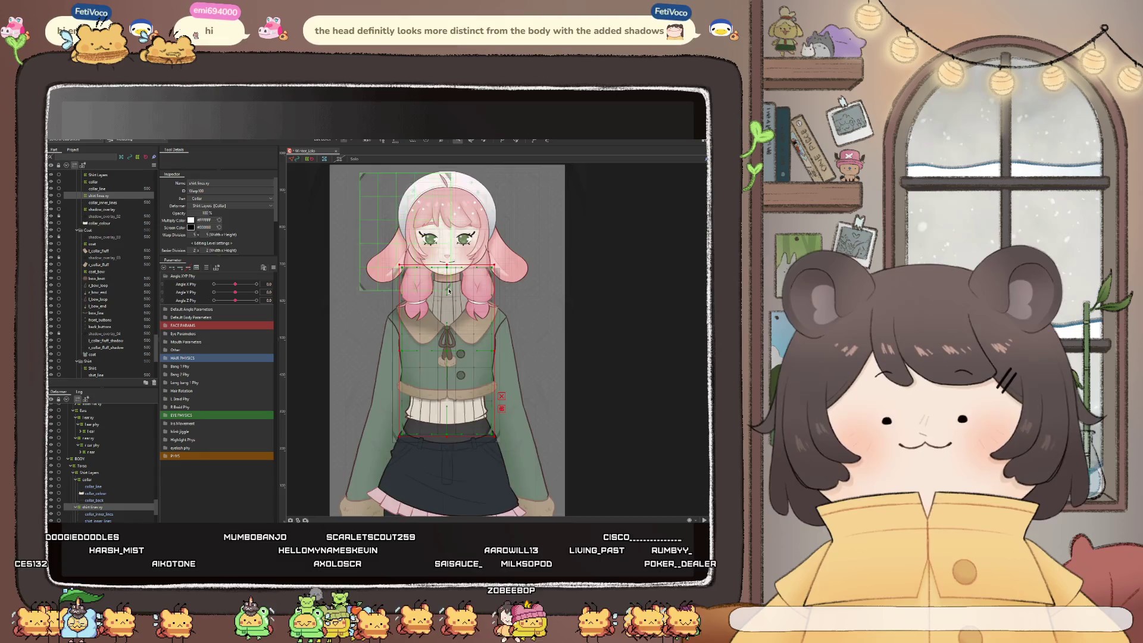
{"action": "scroll", "coordinate": [455, 251], "scroll_direction": "up", "scroll_amount": 3}
{"action": "scroll", "coordinate": [455, 250], "scroll_direction": "down", "scroll_amount": 2}
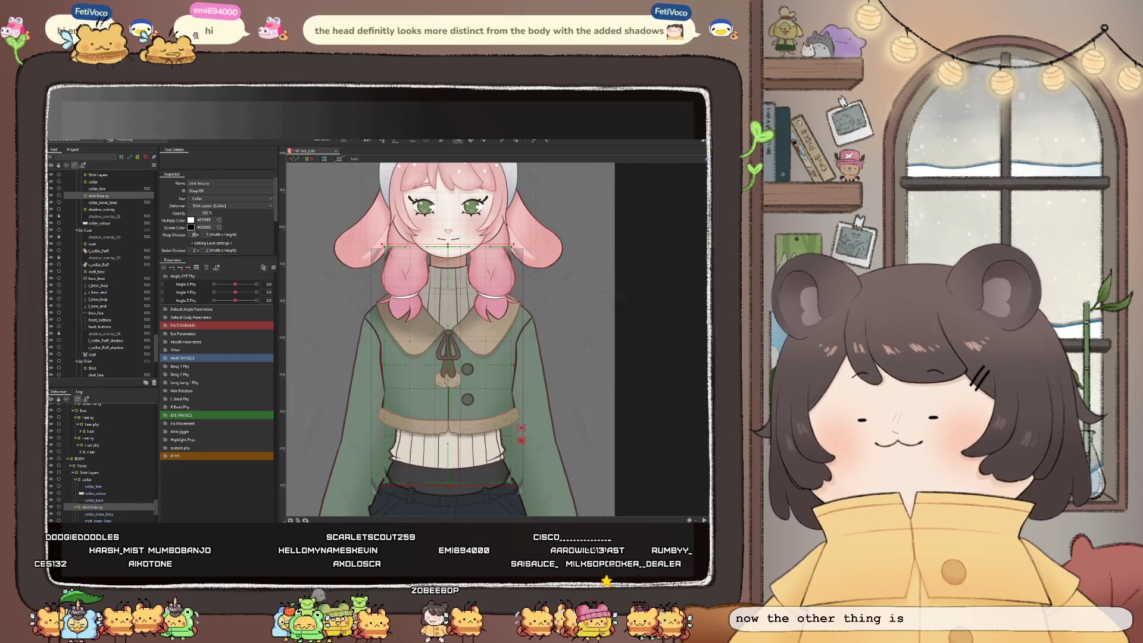
{"action": "left_click", "coordinate": [194, 234]}
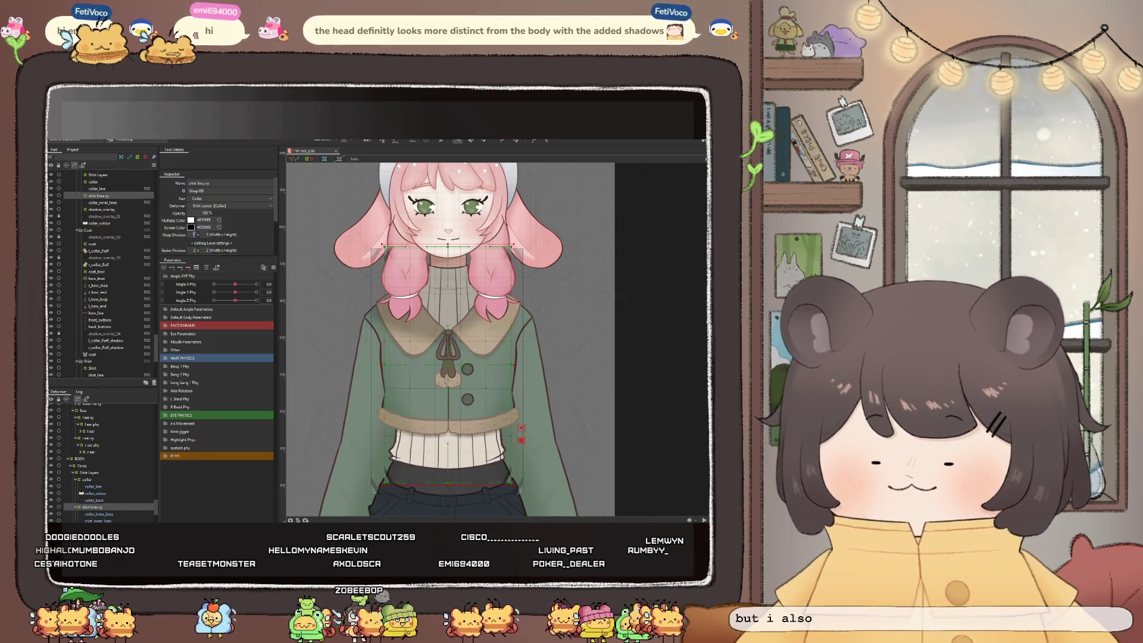
{"action": "key", "text": "Return"}
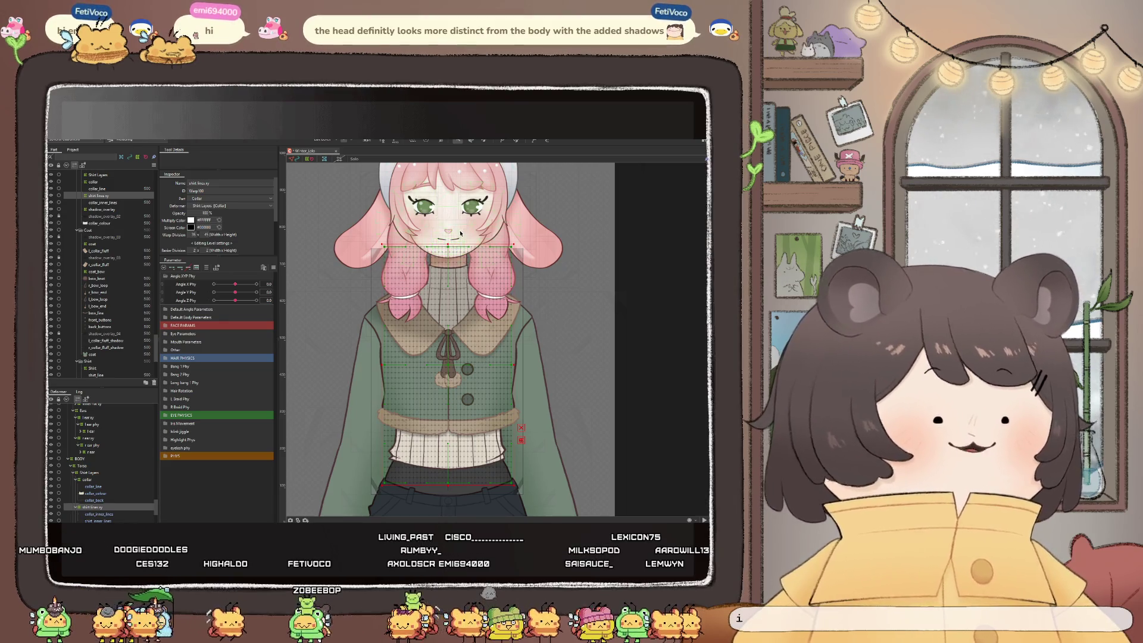
{"action": "scroll", "coordinate": [437, 397], "scroll_direction": "up", "scroll_amount": 5}
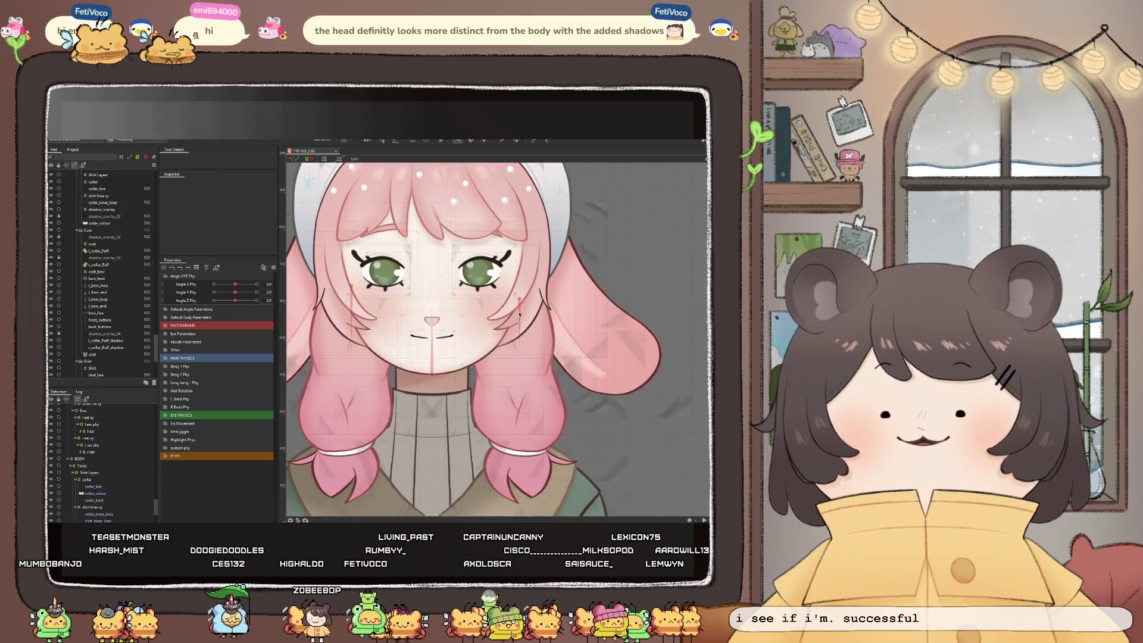
{"action": "left_click", "coordinate": [434, 411]}
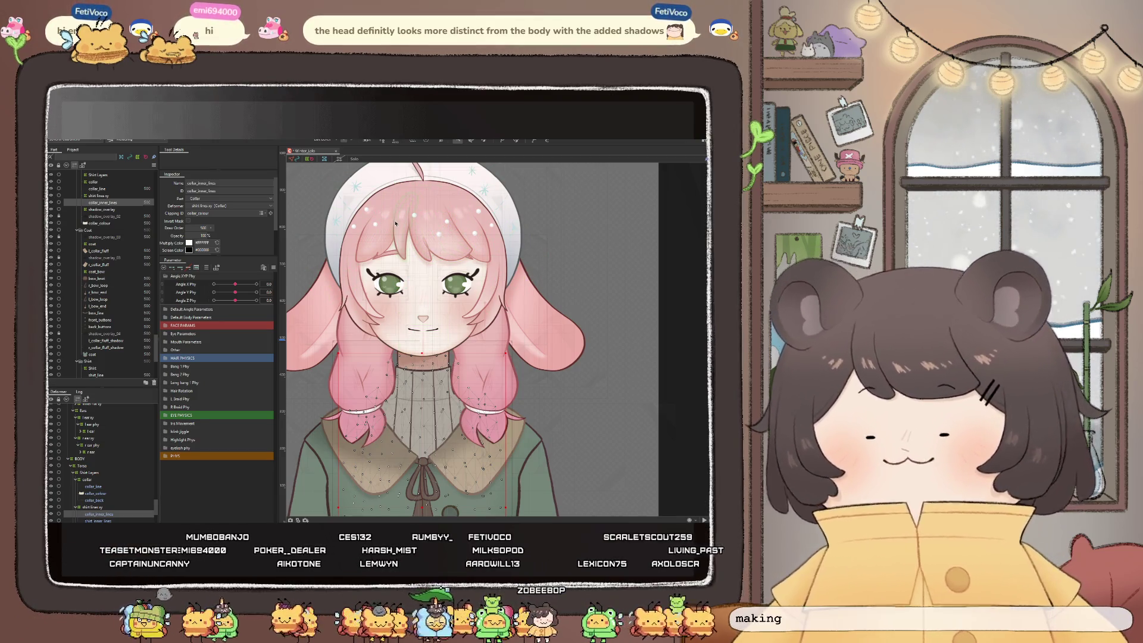
{"action": "scroll", "coordinate": [425, 239], "scroll_direction": "down", "scroll_amount": 2}
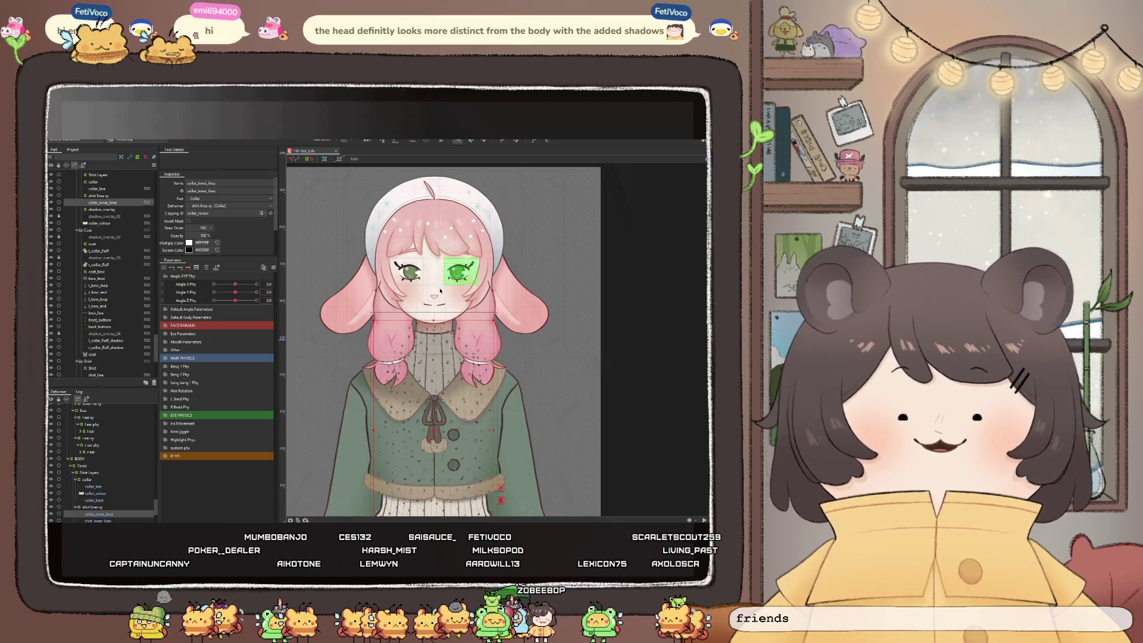
{"action": "scroll", "coordinate": [452, 307], "scroll_direction": "up", "scroll_amount": 5}
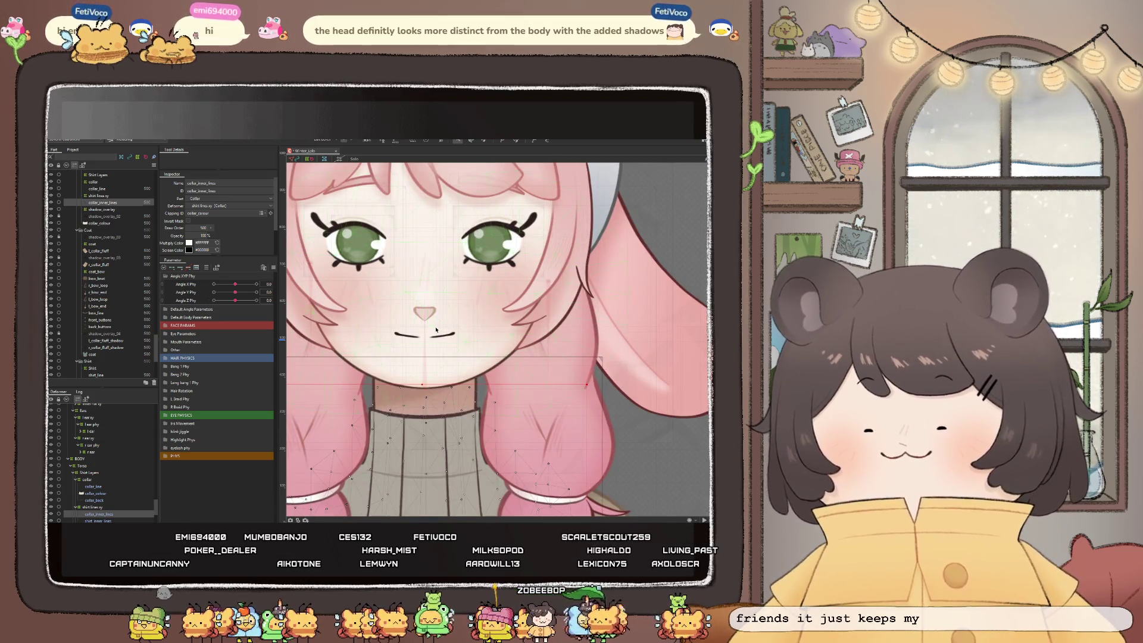
{"action": "scroll", "coordinate": [415, 283], "scroll_direction": "down", "scroll_amount": 2}
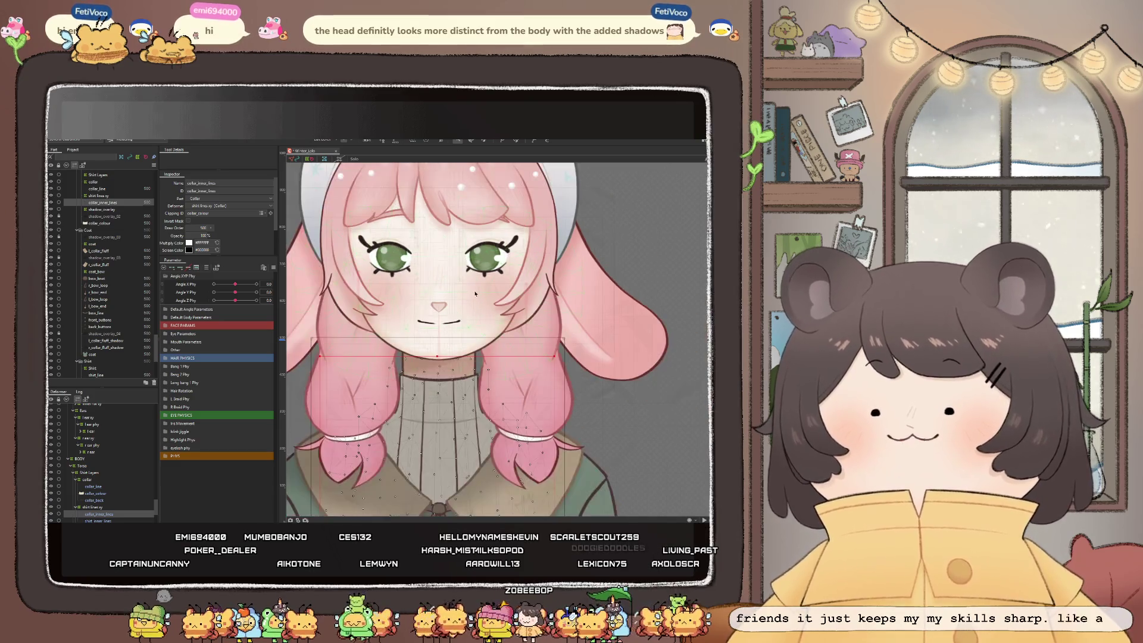
{"action": "scroll", "coordinate": [465, 410], "scroll_direction": "down", "scroll_amount": 1}
{"action": "scroll", "coordinate": [464, 343], "scroll_direction": "up", "scroll_amount": 2}
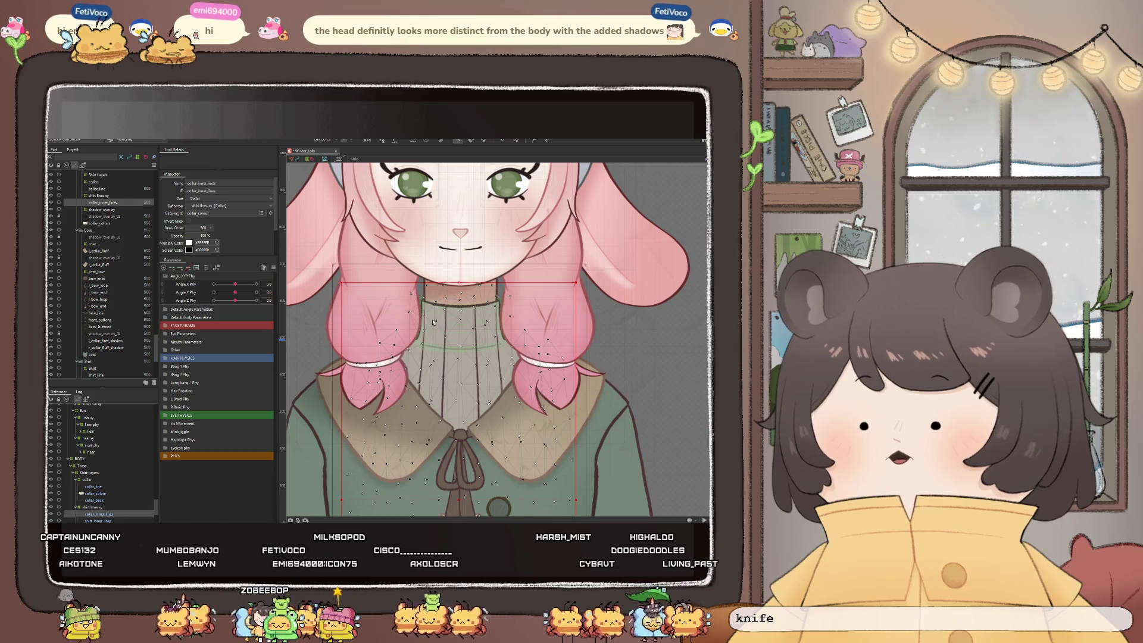
{"action": "scroll", "coordinate": [437, 322], "scroll_direction": "down", "scroll_amount": 5}
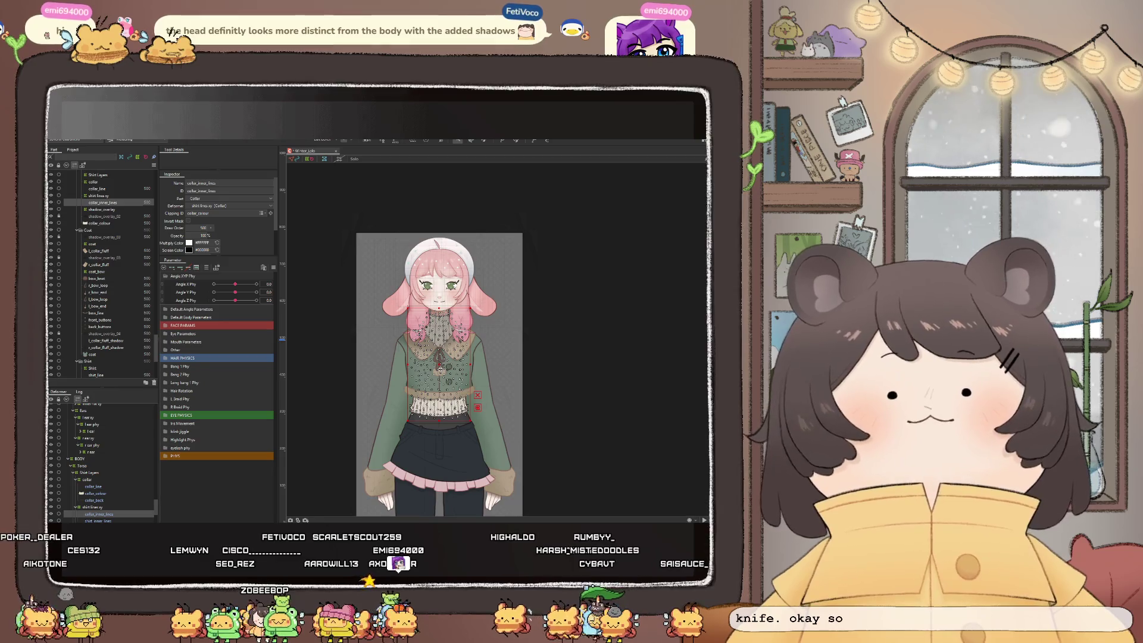
Select the coat mesh, try marquee selections over the upper coat and lower body, then clear them
{"action": "scroll", "coordinate": [438, 364], "scroll_direction": "up", "scroll_amount": 5}
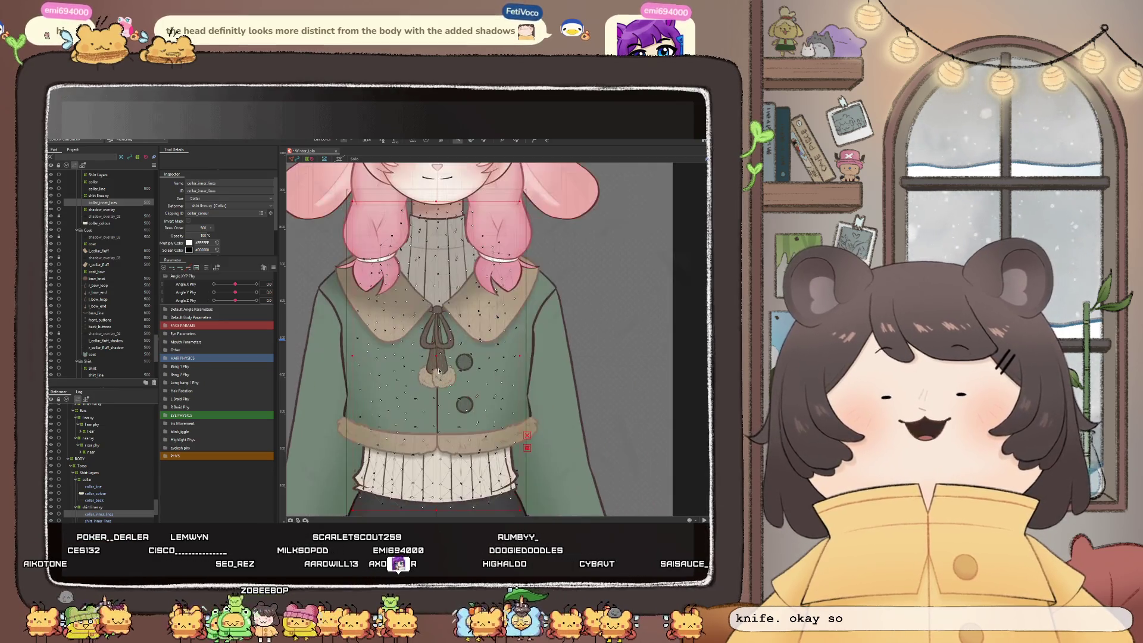
{"action": "left_click", "coordinate": [419, 355]}
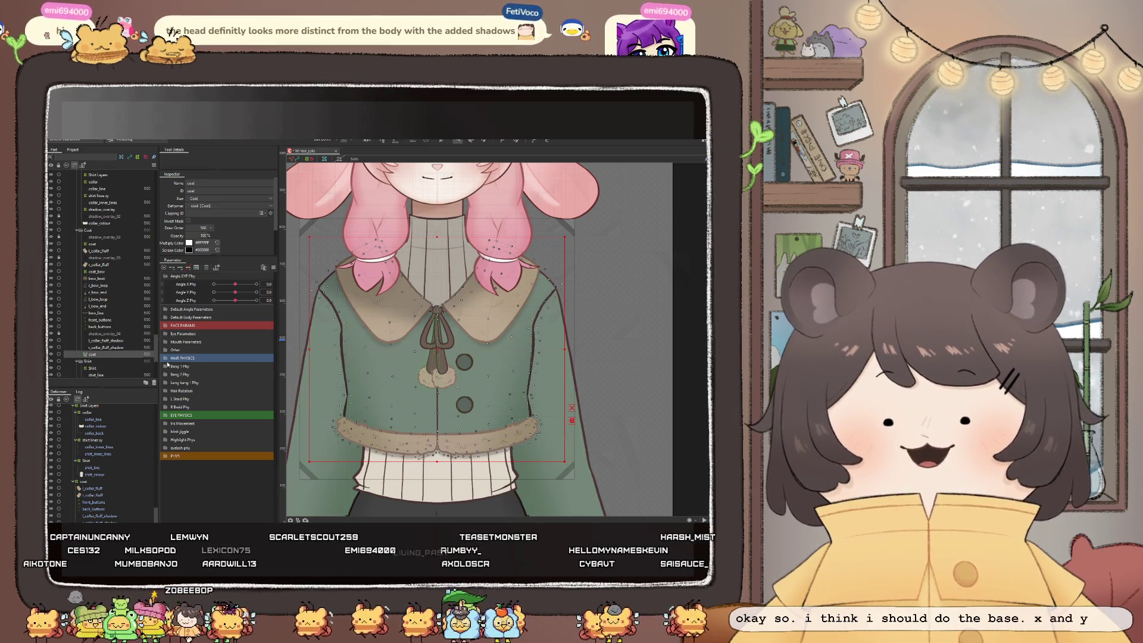
{"action": "scroll", "coordinate": [437, 295], "scroll_direction": "down", "scroll_amount": 3}
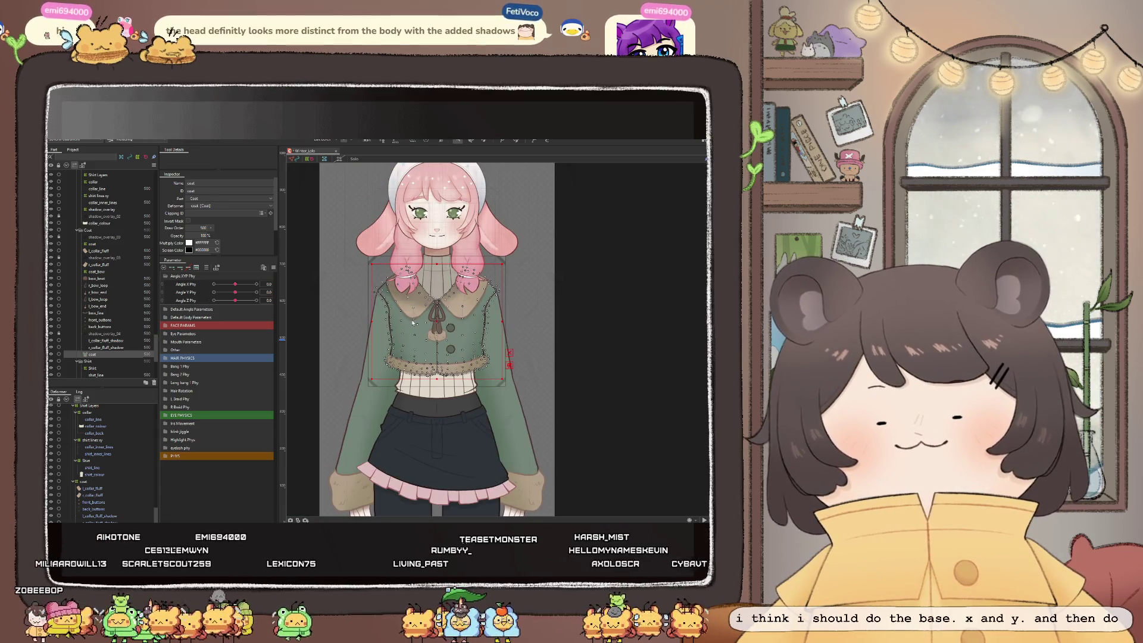
{"action": "scroll", "coordinate": [442, 293], "scroll_direction": "down", "scroll_amount": 2}
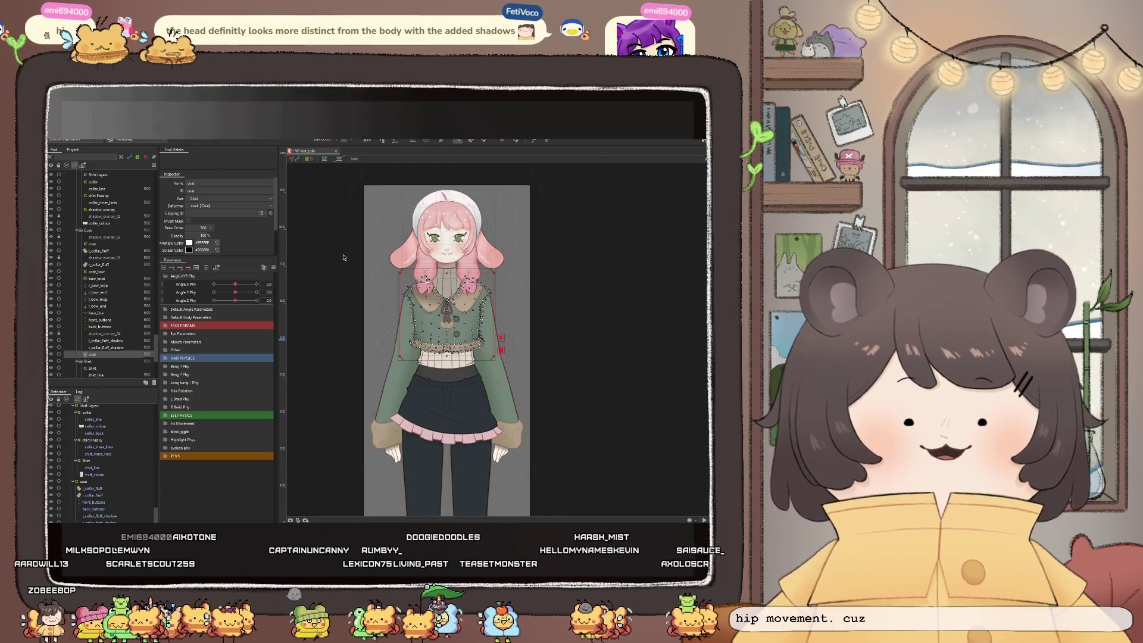
{"action": "left_click_drag", "start_coordinate": [343, 254], "coordinate": [556, 370]}
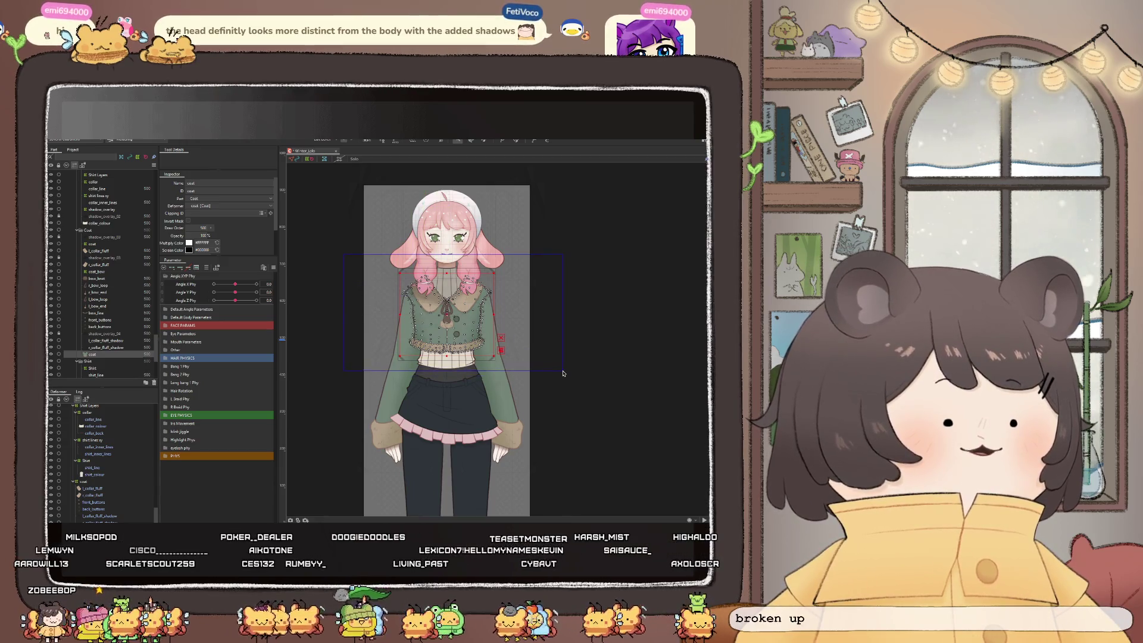
{"action": "left_click_drag", "start_coordinate": [353, 339], "coordinate": [547, 411]}
{"action": "scroll", "coordinate": [458, 273], "scroll_direction": "down", "scroll_amount": 2}
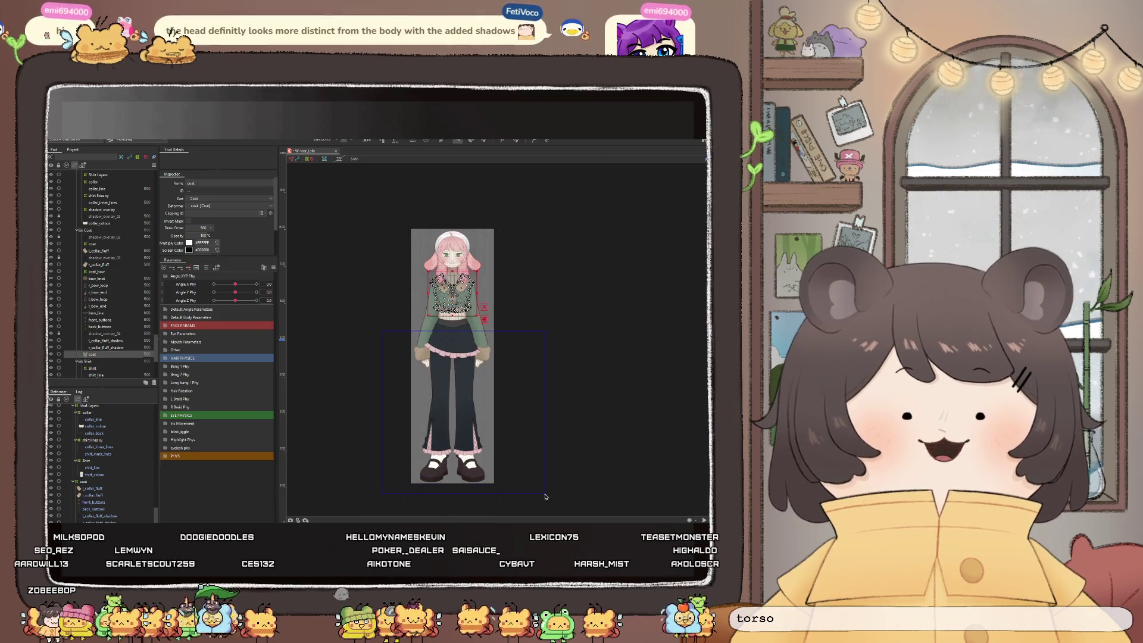
{"action": "left_click", "coordinate": [528, 319]}
Select l_collar_fluff and extend the selection down through coat_back in the Deformer panel
{"action": "scroll", "coordinate": [488, 307], "scroll_direction": "up", "scroll_amount": 5}
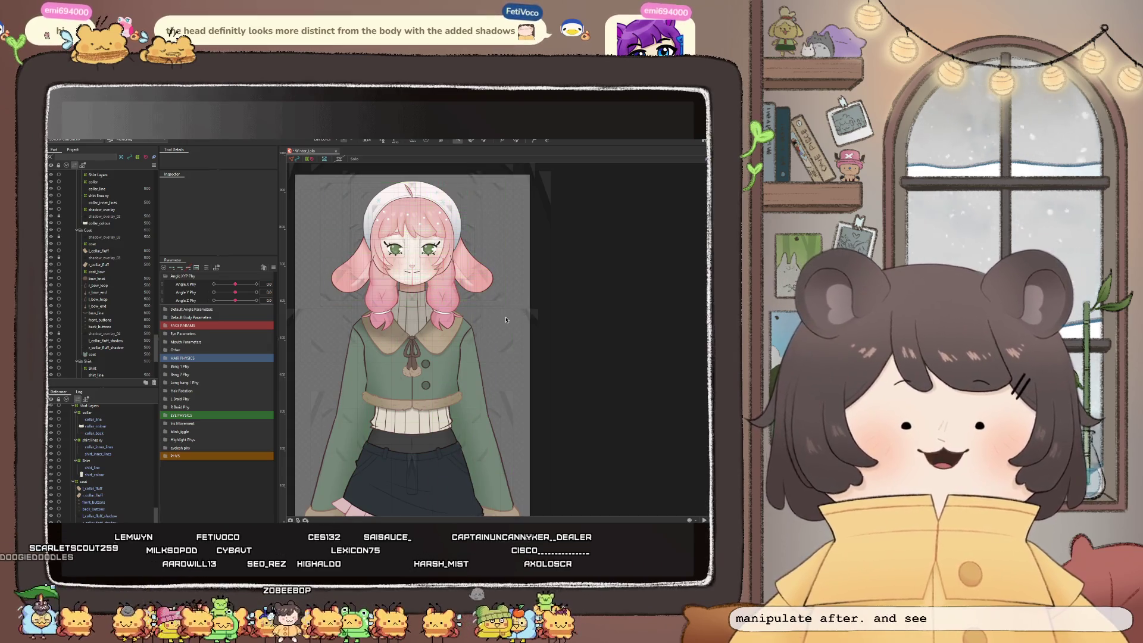
{"action": "left_click", "coordinate": [536, 318]}
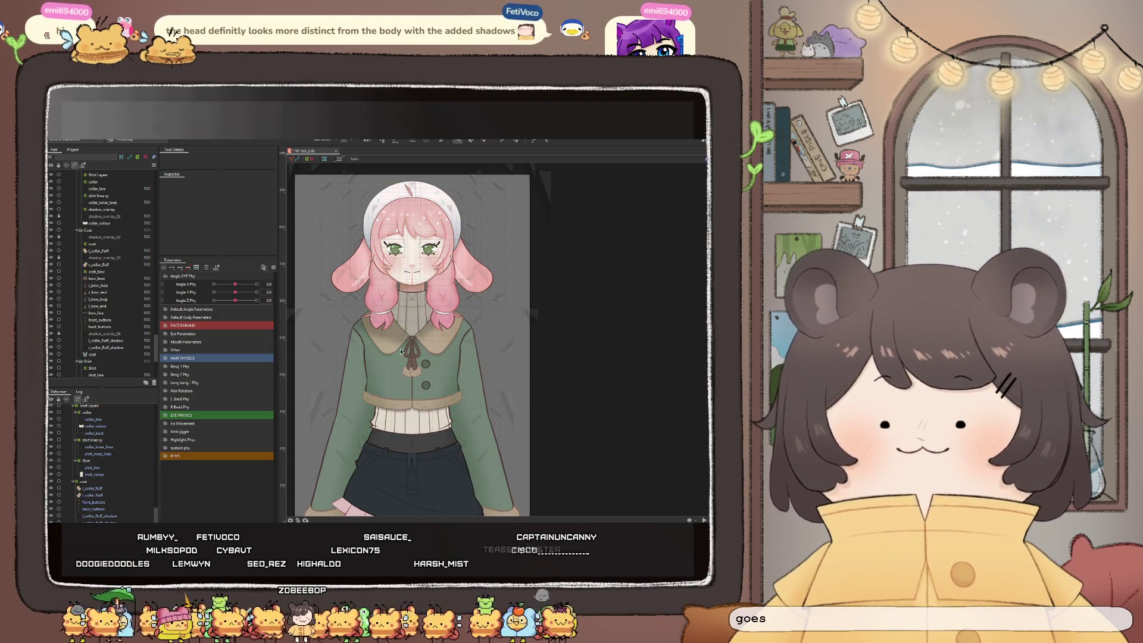
{"action": "scroll", "coordinate": [393, 376], "scroll_direction": "up", "scroll_amount": 2}
{"action": "left_click", "coordinate": [393, 375]}
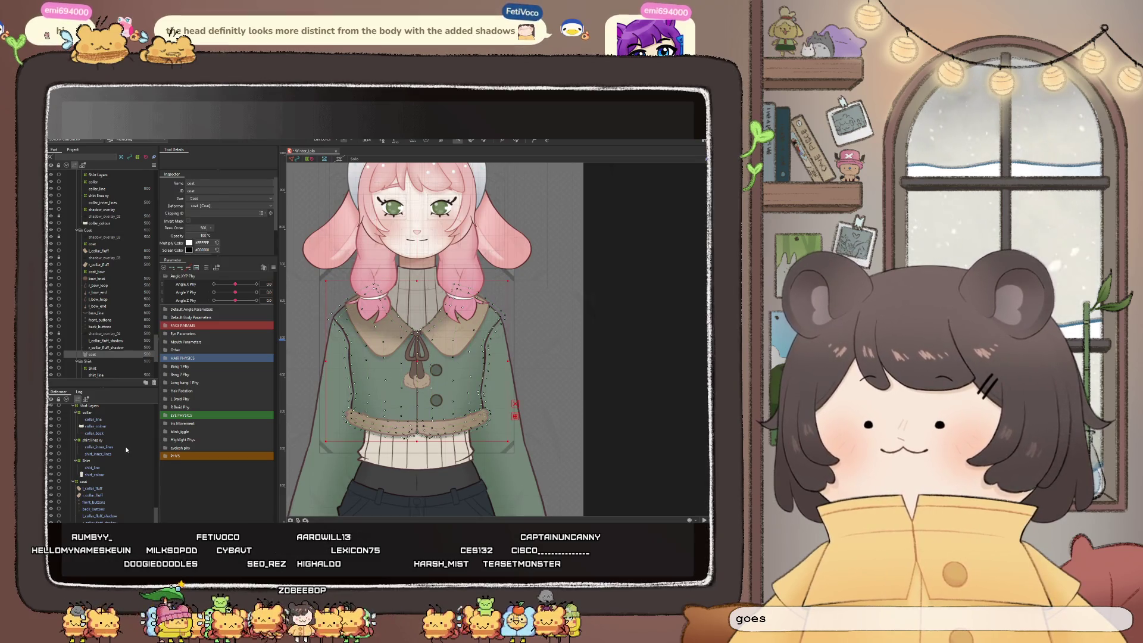
{"action": "scroll", "coordinate": [113, 455], "scroll_direction": "up", "scroll_amount": 1}
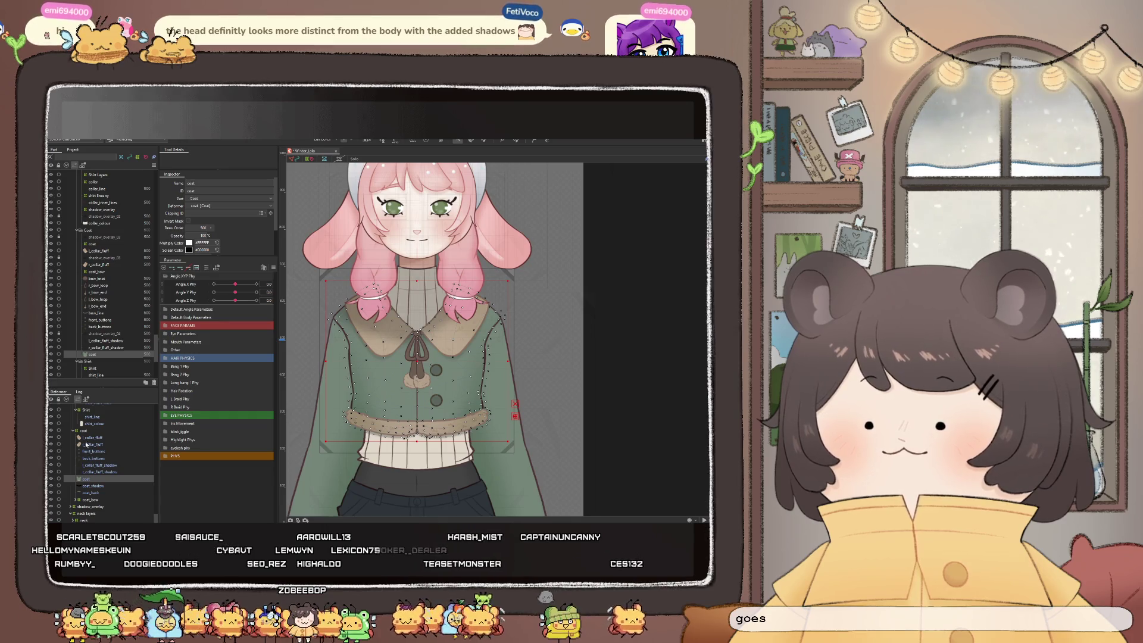
{"action": "left_click", "coordinate": [86, 438]}
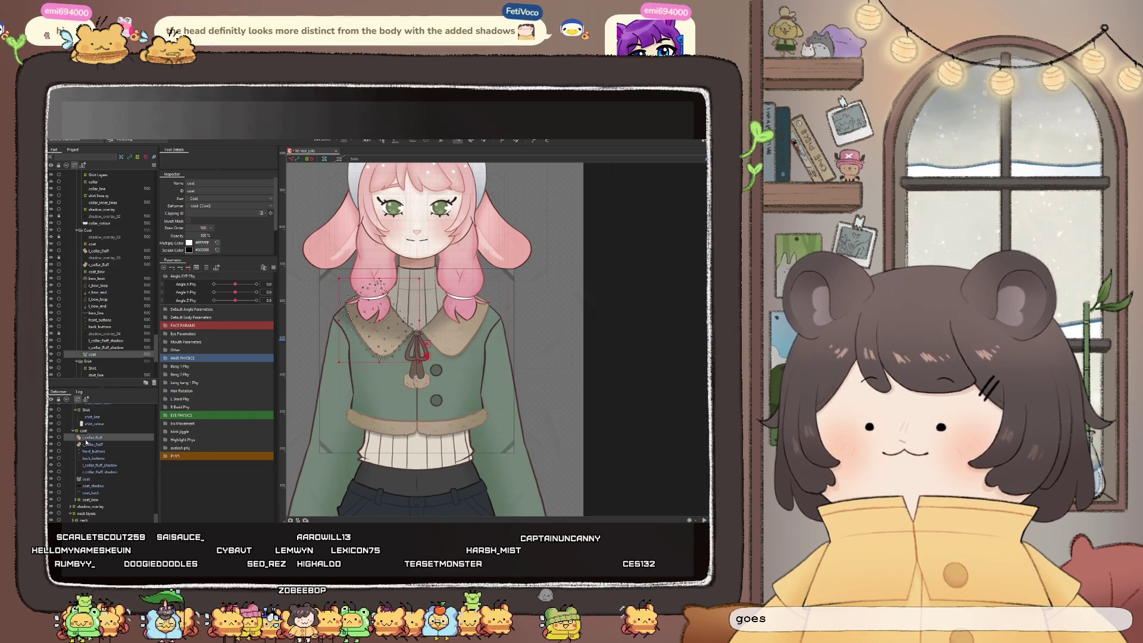
{"action": "left_click", "coordinate": [97, 494], "text": "shift"}
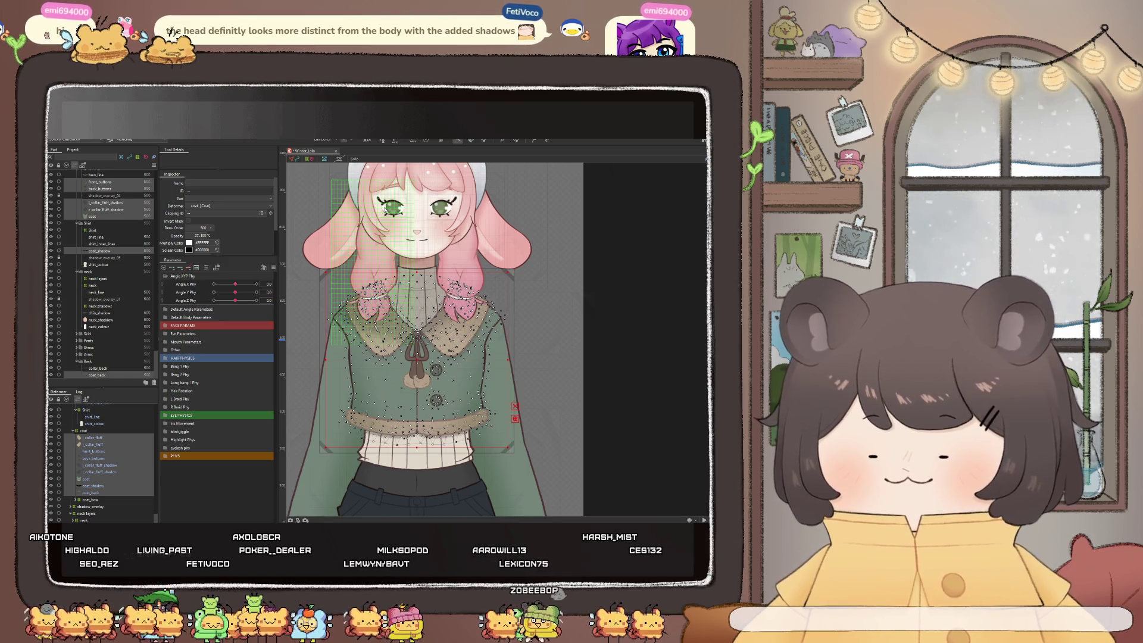
Test-shift the coat base xy warp deformer to the right, then undo the move
{"action": "left_click", "coordinate": [429, 283]}
{"action": "left_click_drag", "start_coordinate": [419, 363], "coordinate": [584, 397]}
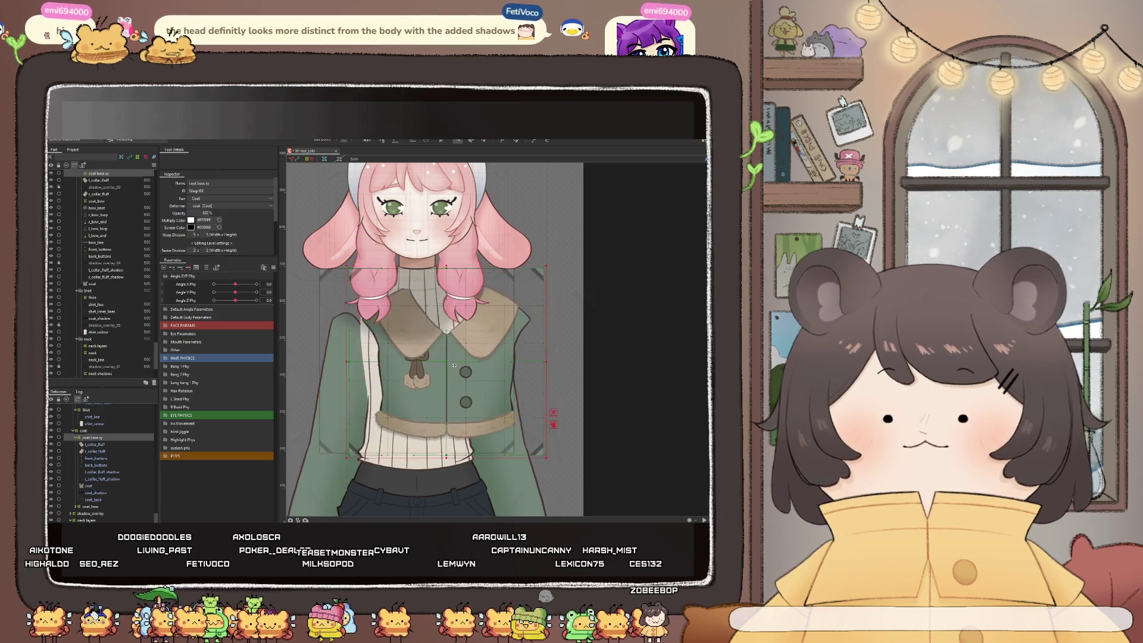
{"action": "scroll", "coordinate": [460, 304], "scroll_direction": "down", "scroll_amount": 3}
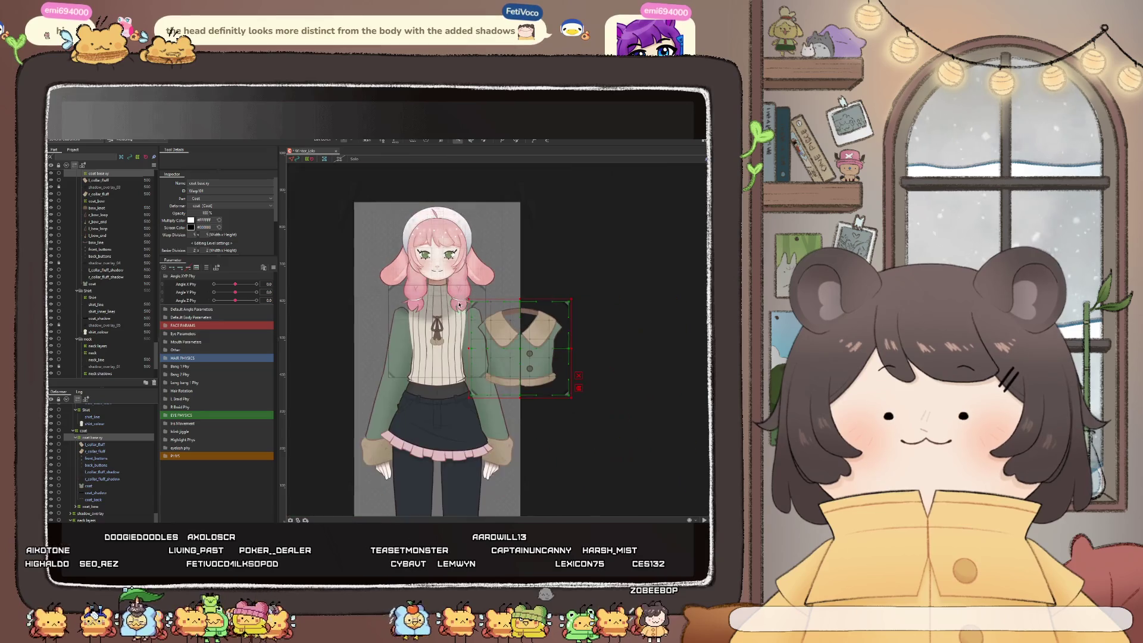
{"action": "key", "text": "ctrl+z"}
{"action": "scroll", "coordinate": [461, 304], "scroll_direction": "up", "scroll_amount": 3}
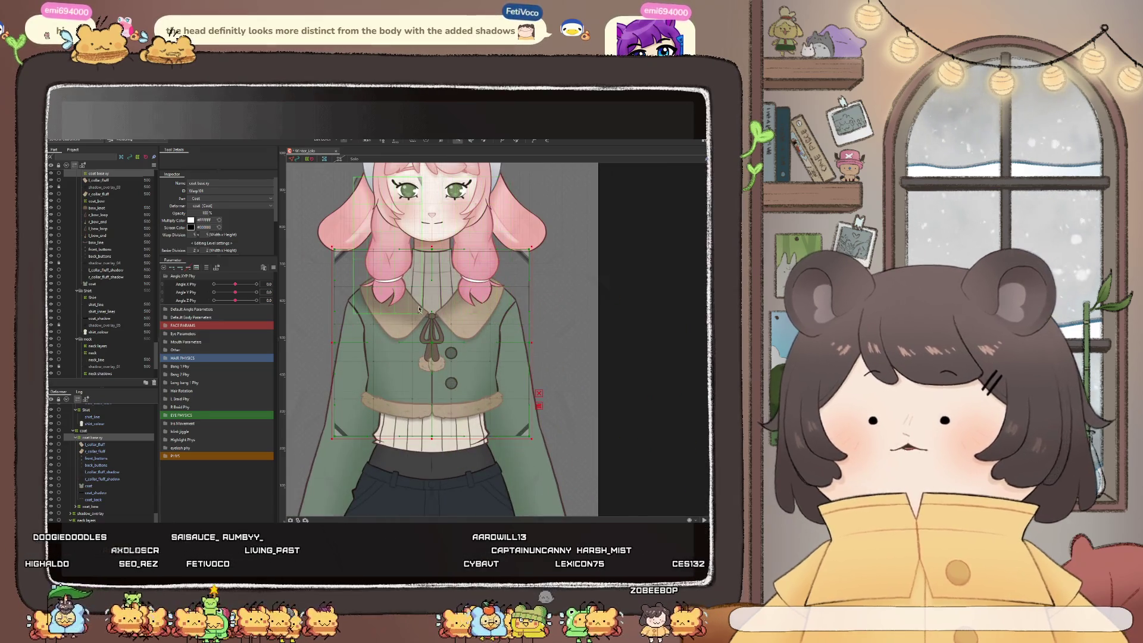
Parent coat_bow under coat base xy and reselect the coat base xy deformer
{"action": "left_click", "coordinate": [89, 506]}
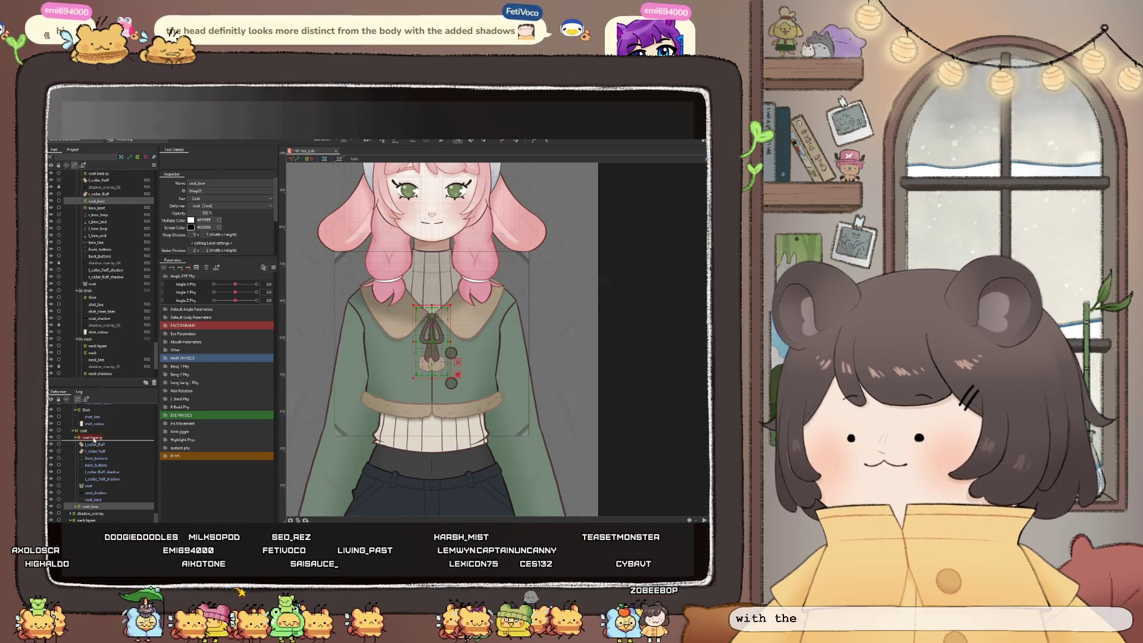
{"action": "left_click_drag", "start_coordinate": [89, 506], "coordinate": [91, 439]}
{"action": "left_click", "coordinate": [76, 438]}
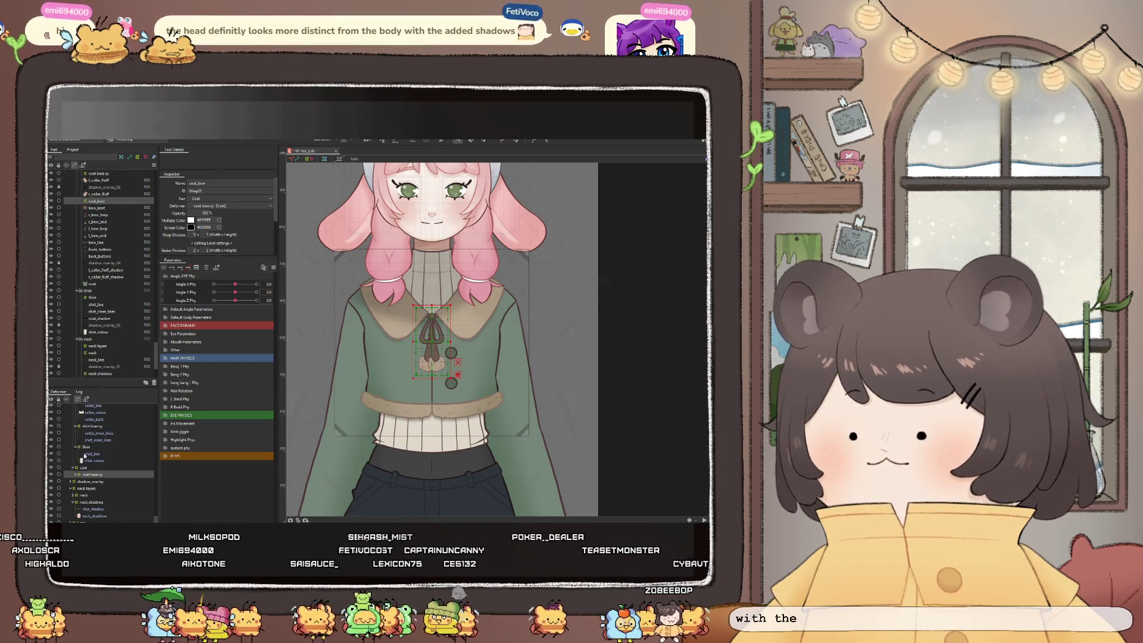
{"action": "left_click", "coordinate": [87, 475]}
{"action": "left_click", "coordinate": [164, 276]}
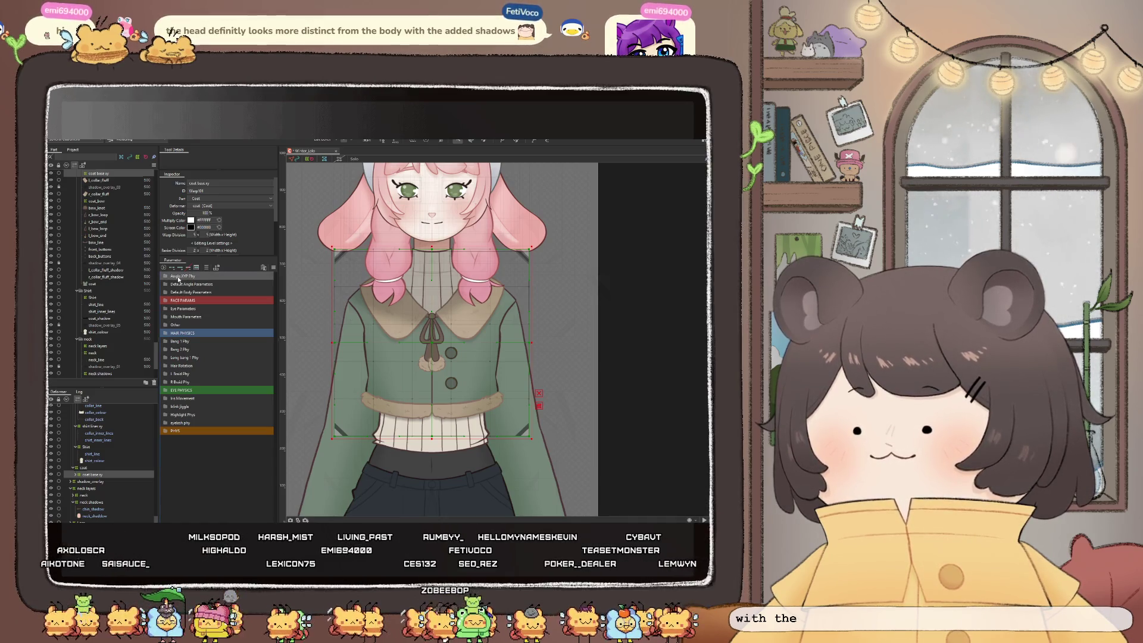
Rename the copied Angle XYP Phy parameter group to Body XYP Phy
{"action": "left_click", "coordinate": [186, 283]}
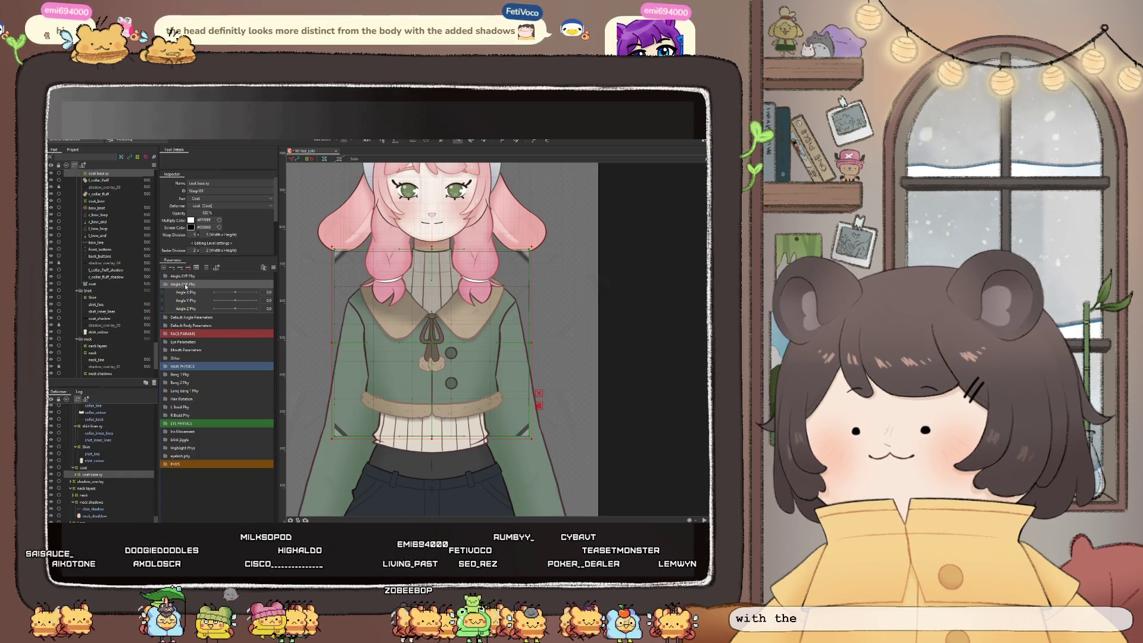
{"action": "double_click", "coordinate": [184, 284]}
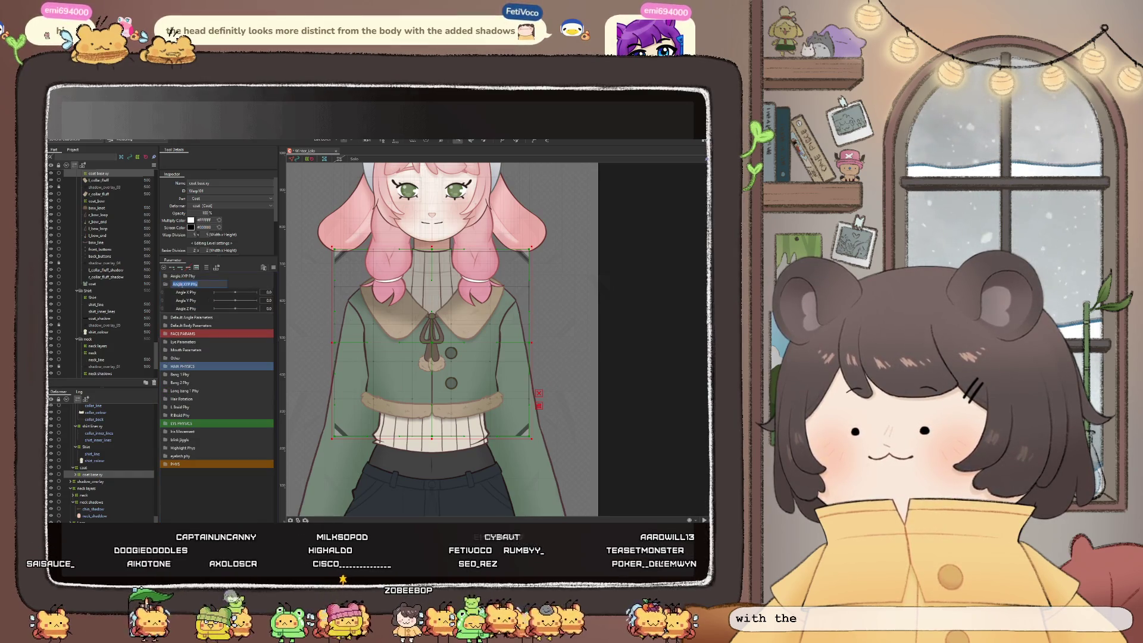
{"action": "type", "text": "Body"}
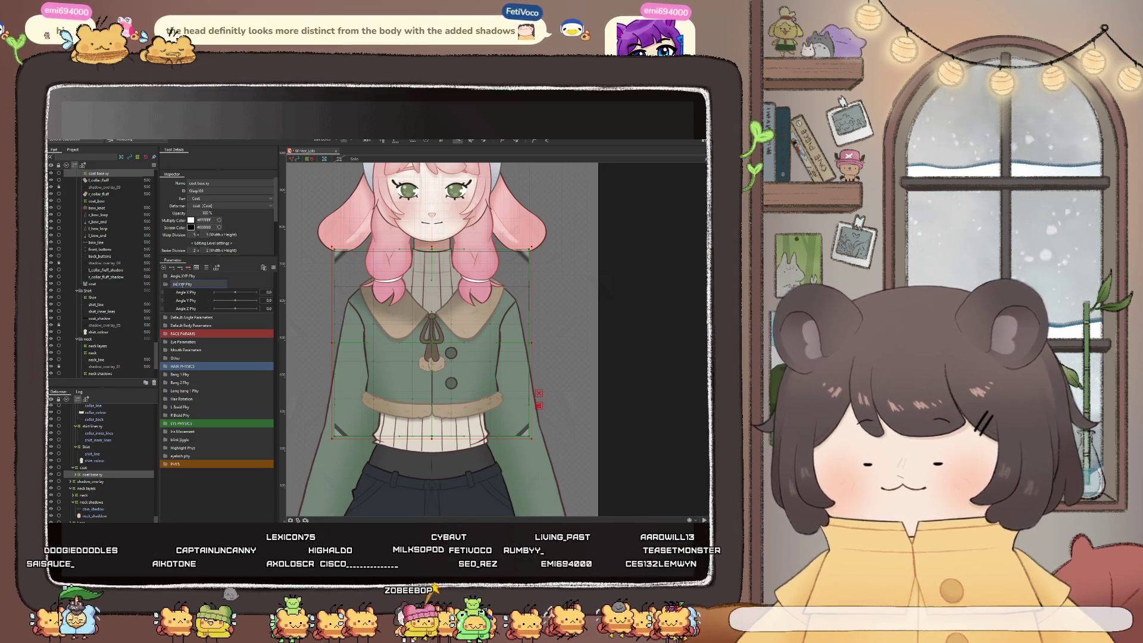
{"action": "key", "text": "Return"}
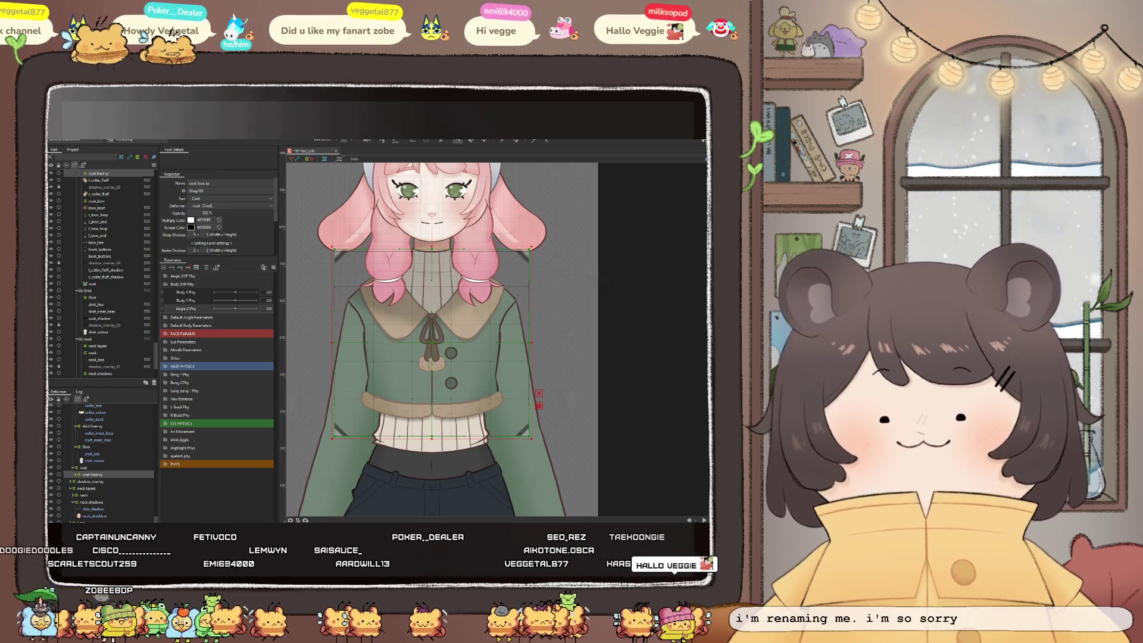
Confirm the Body Z Phy name and raise the coat deformer's warp divisions to 25
{"action": "key", "text": "Return"}
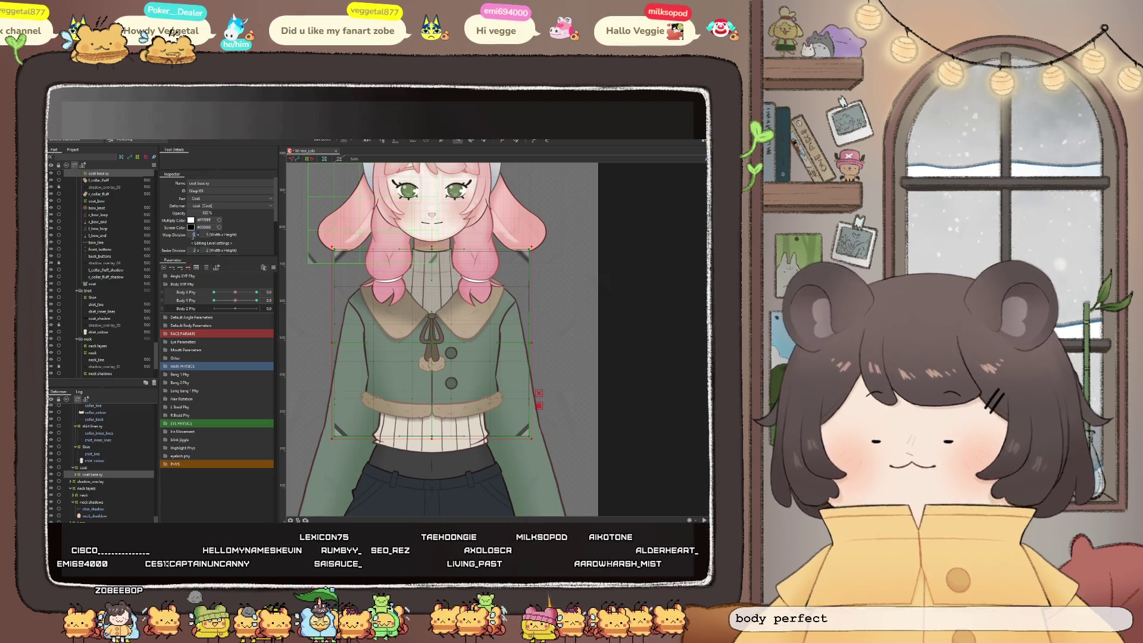
{"action": "left_click_drag", "start_coordinate": [195, 240], "coordinate": [206, 236]}
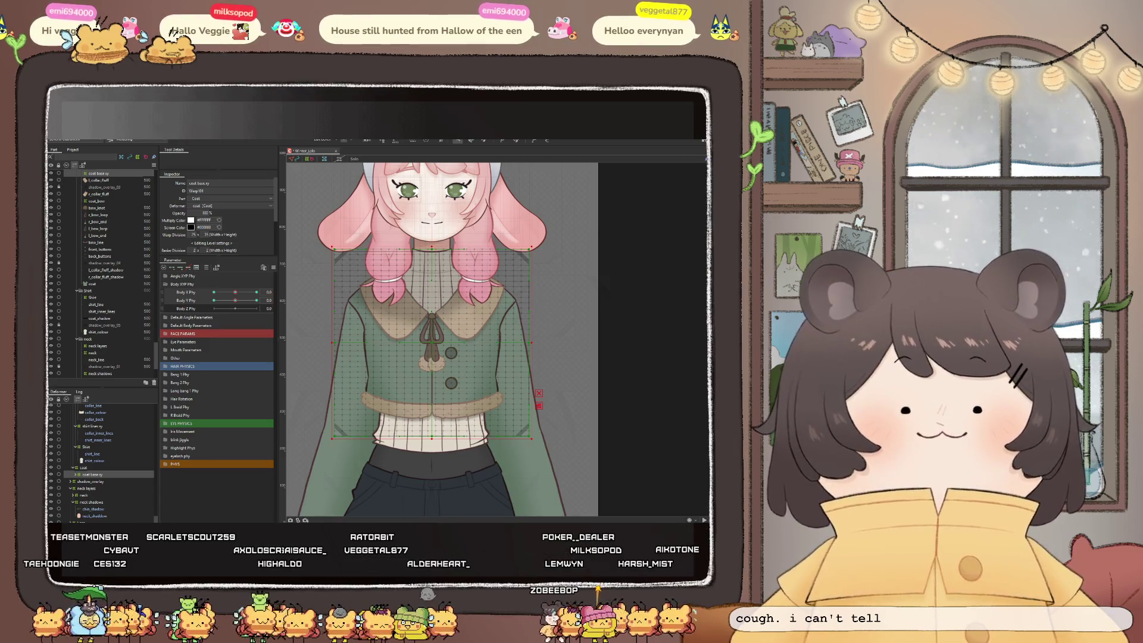
{"action": "left_click", "coordinate": [564, 311]}
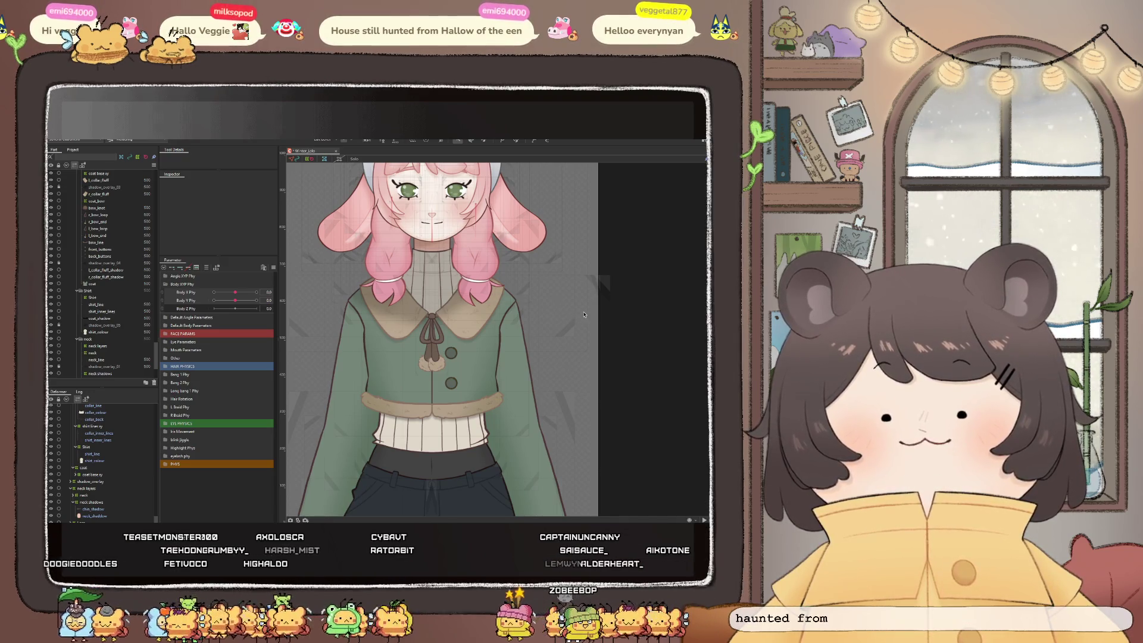
Show the Shirt Layers and coat warp deformers, briefly expanding then collapsing Default Body Parameters
{"action": "scroll", "coordinate": [427, 344], "scroll_direction": "up", "scroll_amount": 3}
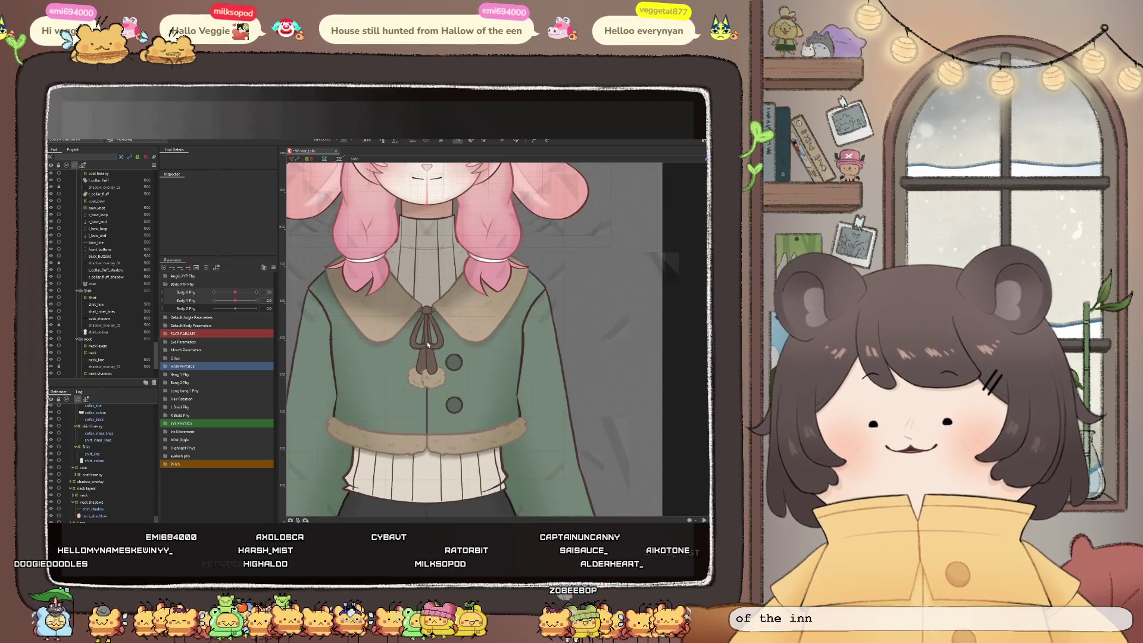
{"action": "scroll", "coordinate": [90, 465], "scroll_direction": "up", "scroll_amount": 4}
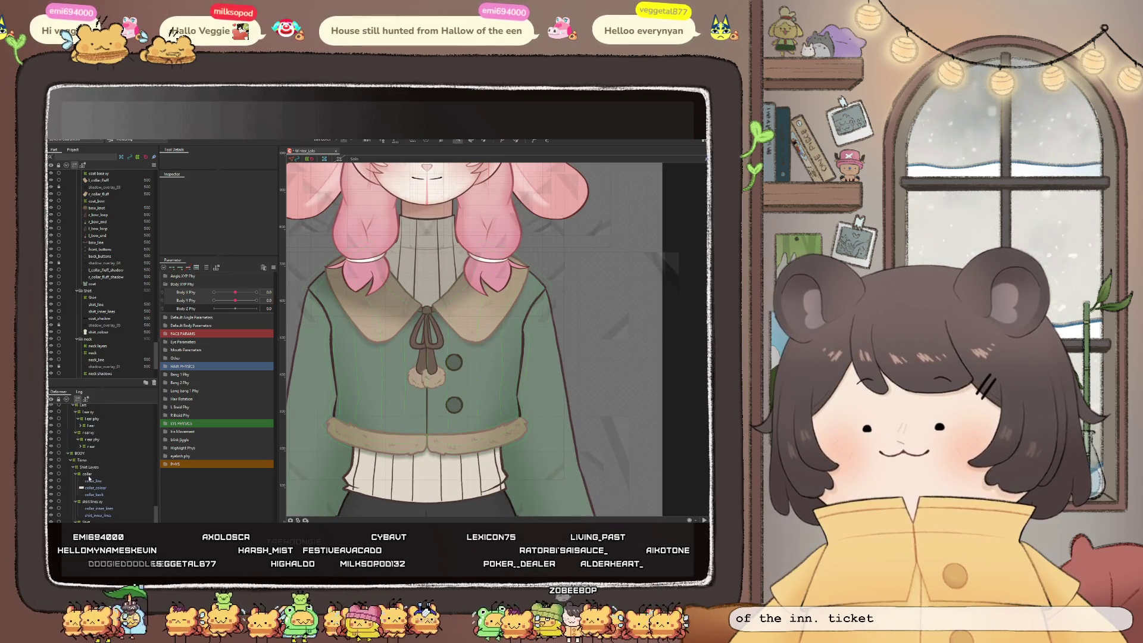
{"action": "left_click", "coordinate": [88, 467]}
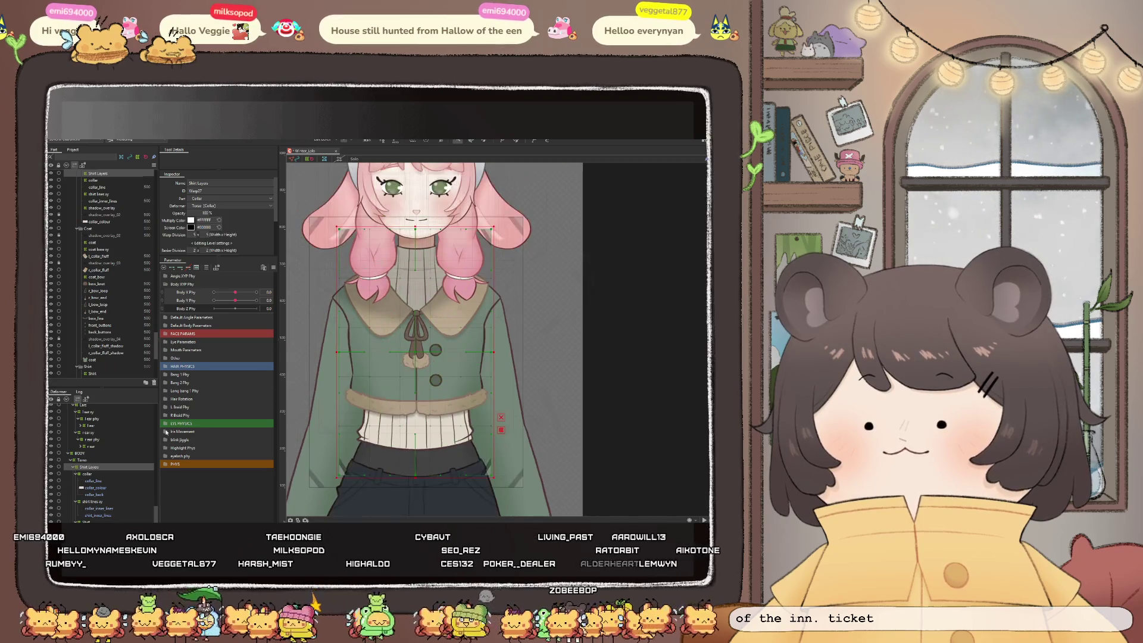
{"action": "scroll", "coordinate": [125, 442], "scroll_direction": "up", "scroll_amount": 1}
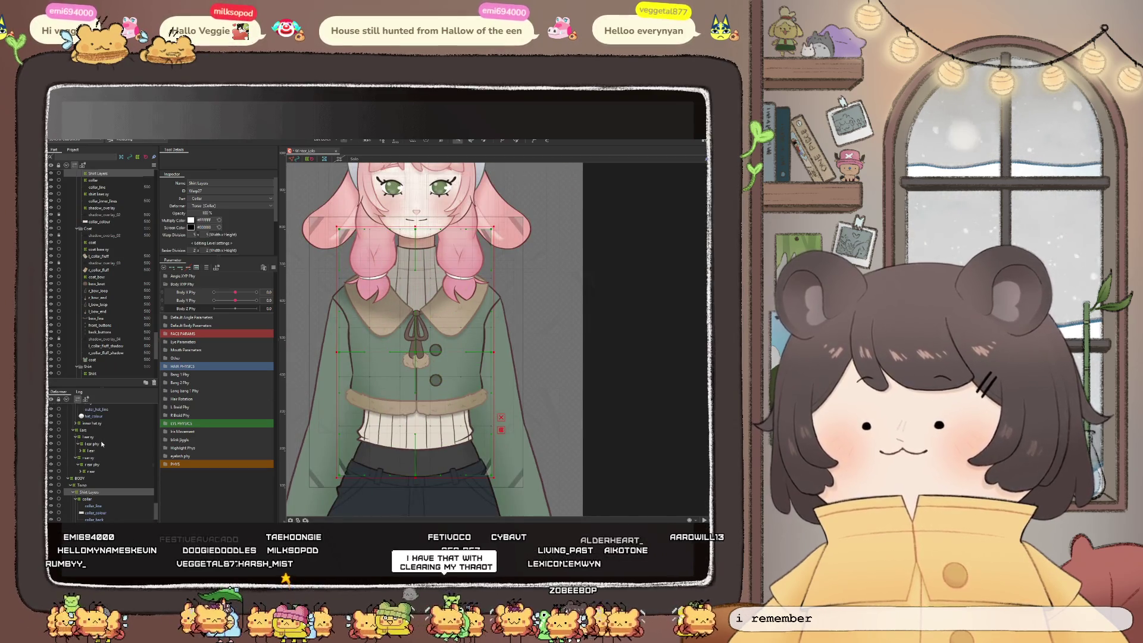
{"action": "scroll", "coordinate": [103, 448], "scroll_direction": "down", "scroll_amount": 5}
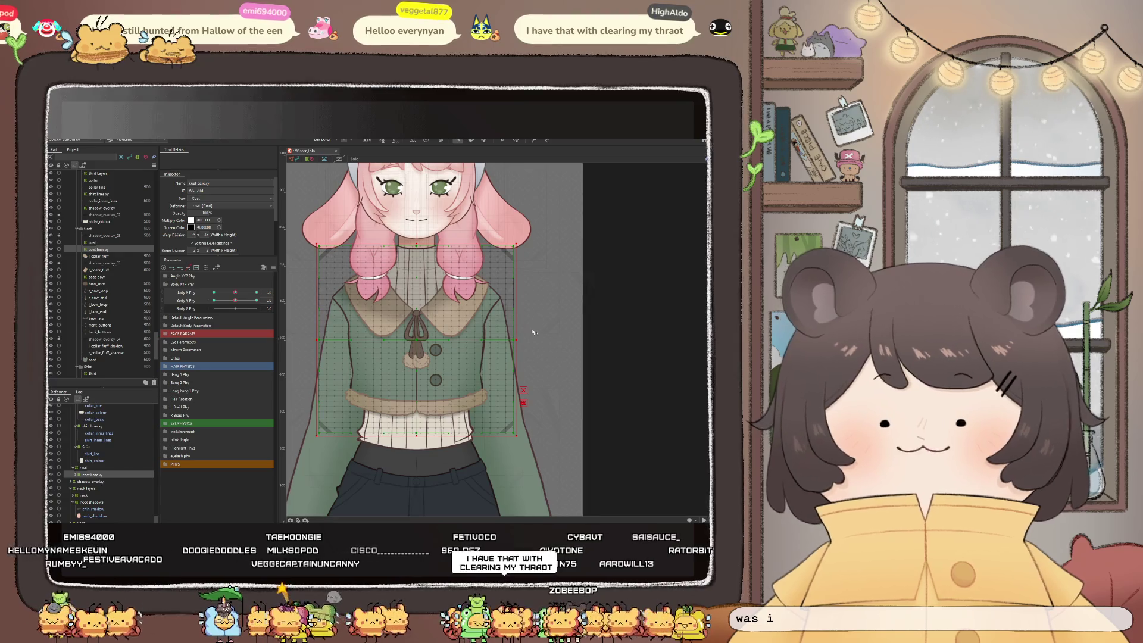
{"action": "scroll", "coordinate": [529, 344], "scroll_direction": "down", "scroll_amount": 3}
{"action": "scroll", "coordinate": [529, 343], "scroll_direction": "up", "scroll_amount": 3}
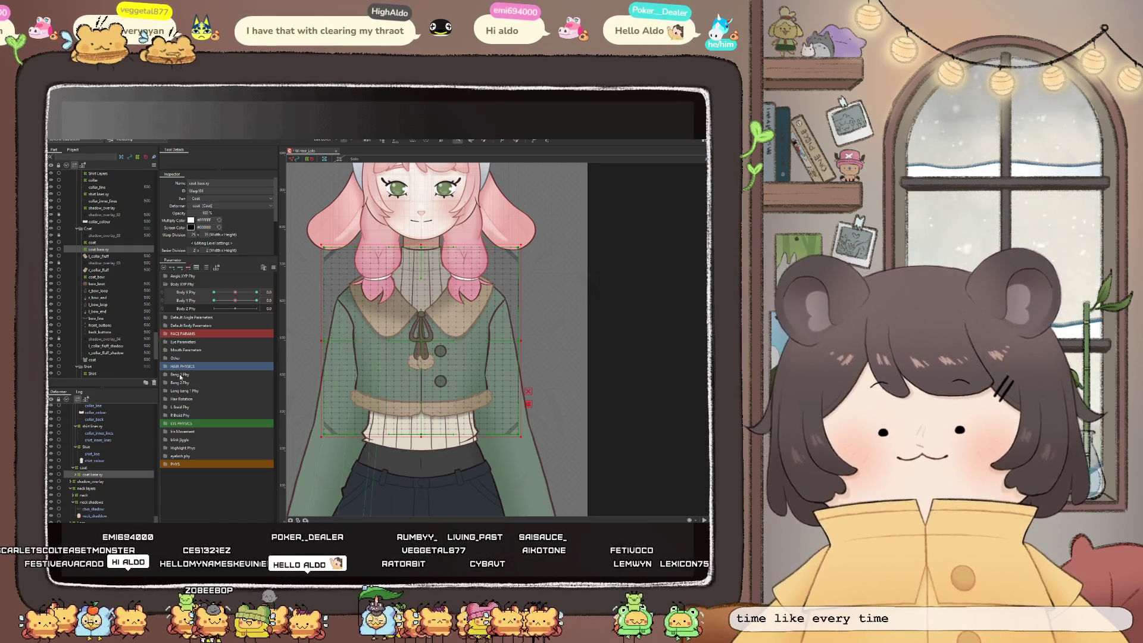
{"action": "left_click", "coordinate": [165, 326]}
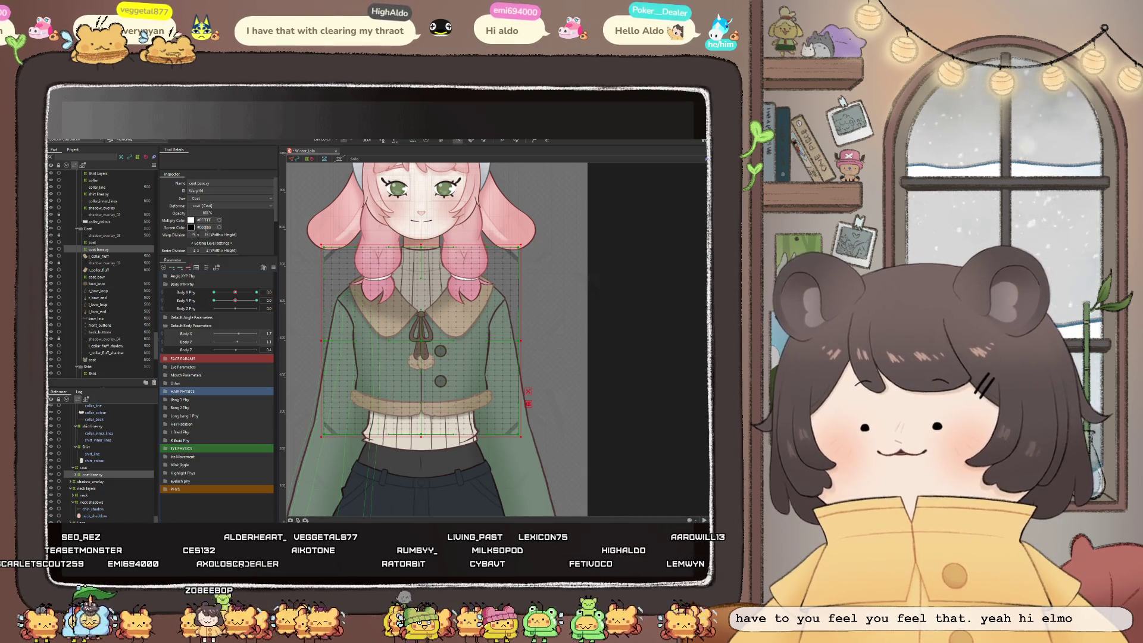
{"action": "left_click", "coordinate": [168, 326]}
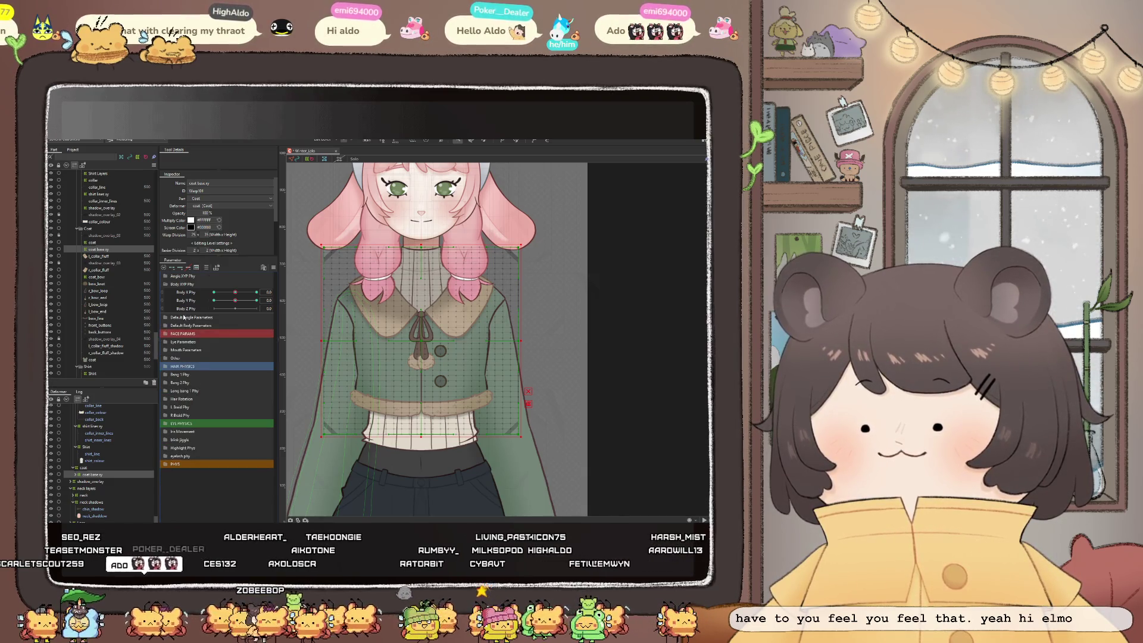
Move the Default Angle and Default Body Parameters groups beneath PHYS in the Parameter palette
{"action": "left_click_drag", "start_coordinate": [184, 327], "coordinate": [192, 463]}
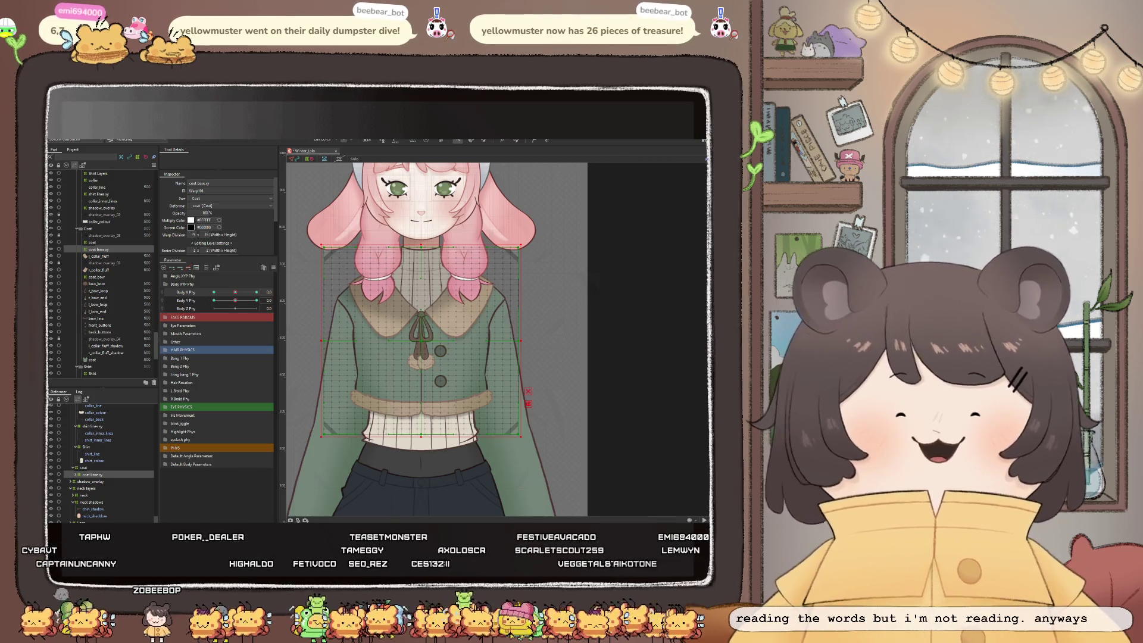
Swap the Body X/Y Phy order, set Body X Phy to -10, and shift the coat deformer left
{"action": "scroll", "coordinate": [438, 325], "scroll_direction": "up", "scroll_amount": 2}
{"action": "scroll", "coordinate": [438, 326], "scroll_direction": "down", "scroll_amount": 2}
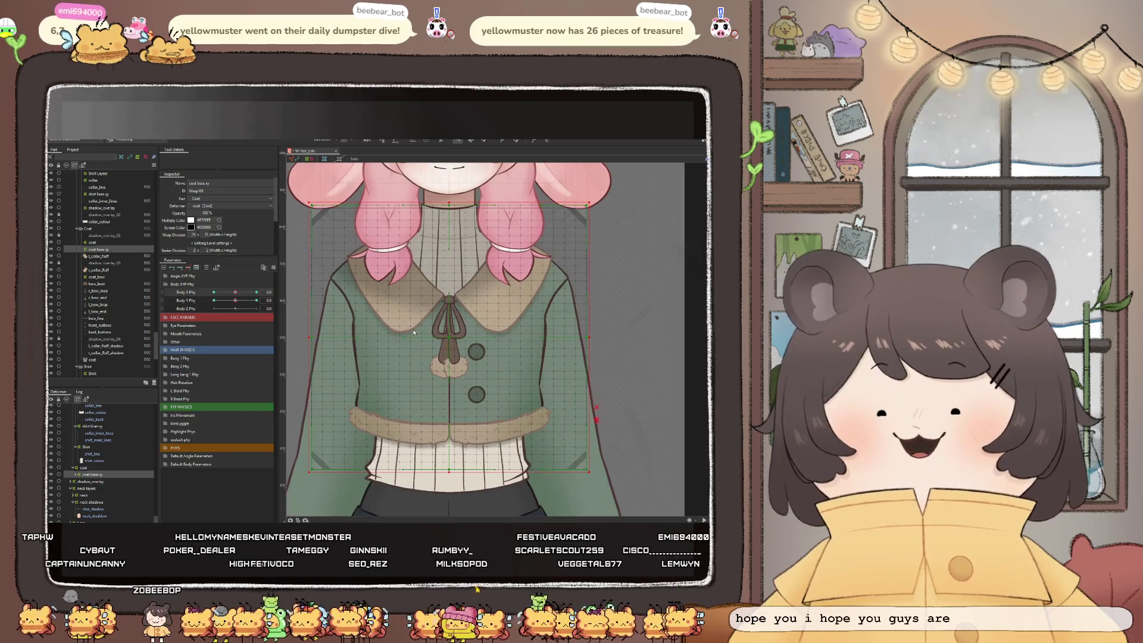
{"action": "scroll", "coordinate": [437, 325], "scroll_direction": "down", "scroll_amount": 1}
{"action": "scroll", "coordinate": [358, 345], "scroll_direction": "up", "scroll_amount": 1}
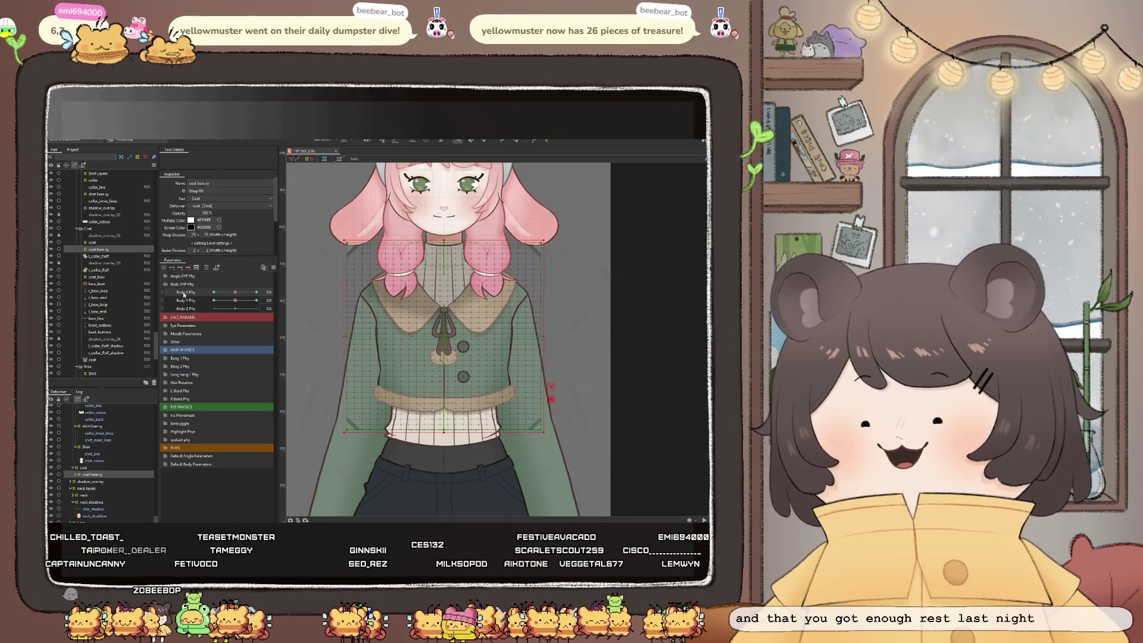
{"action": "left_click_drag", "start_coordinate": [185, 301], "coordinate": [191, 295]}
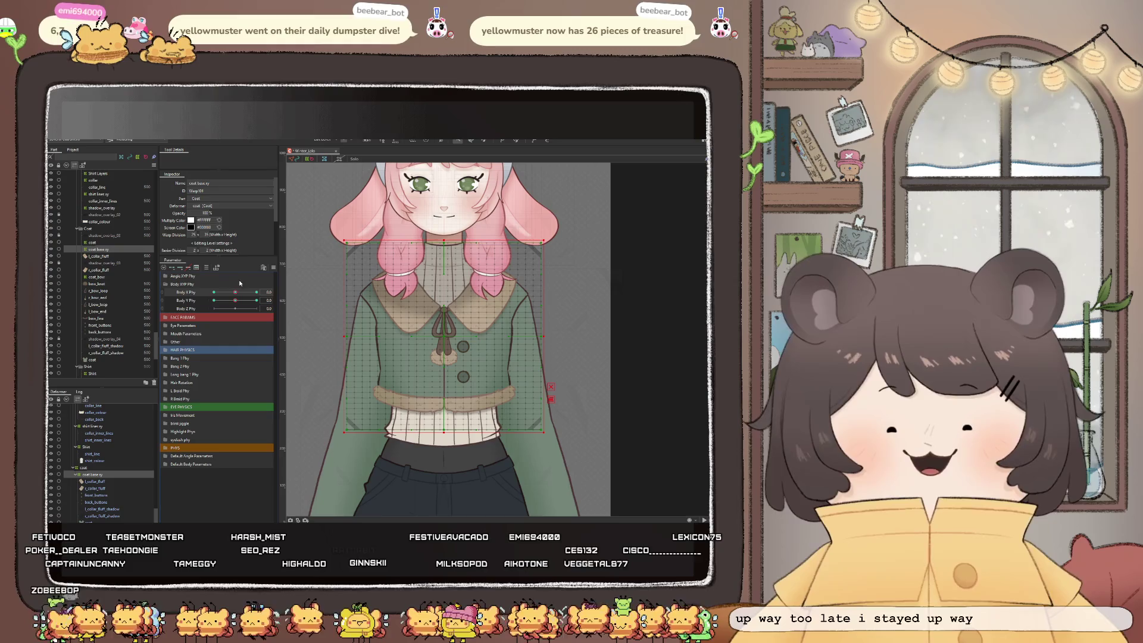
{"action": "left_click_drag", "start_coordinate": [236, 295], "coordinate": [188, 293]}
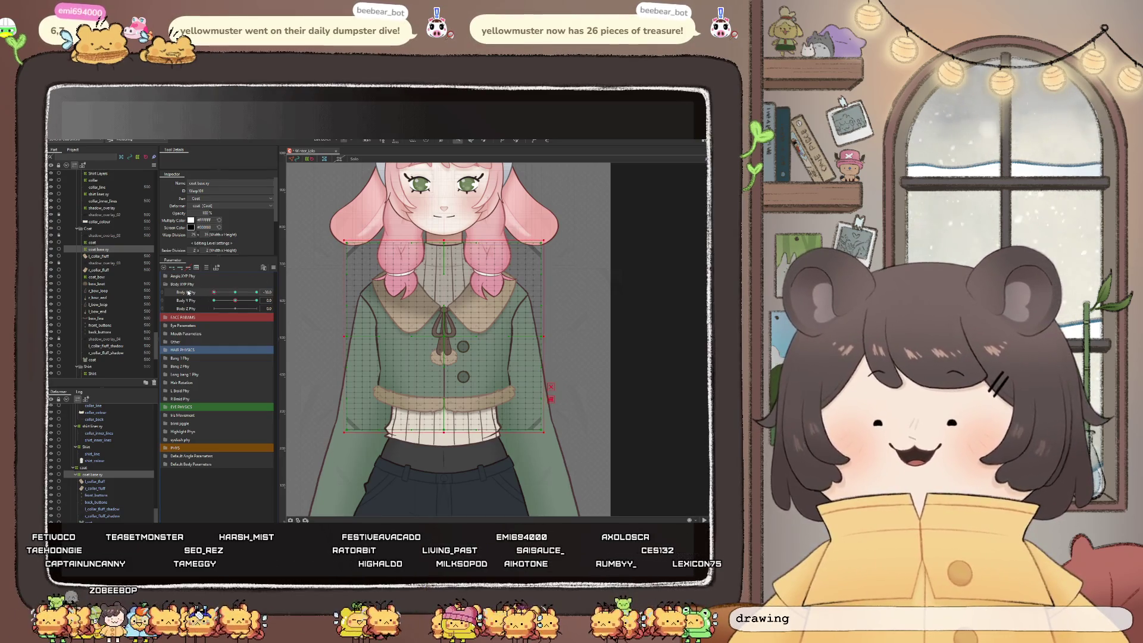
{"action": "left_click_drag", "start_coordinate": [444, 338], "coordinate": [476, 344]}
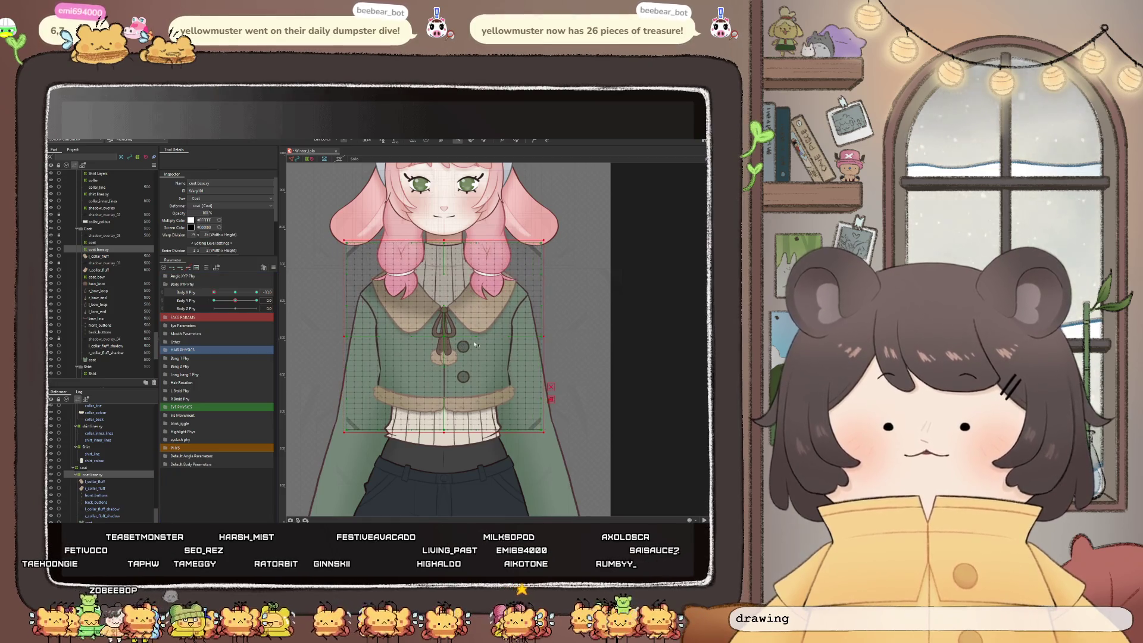
With the deform brush, push the coat, bow and buttons slightly left, then select the collar points
{"action": "key", "text": "b"}
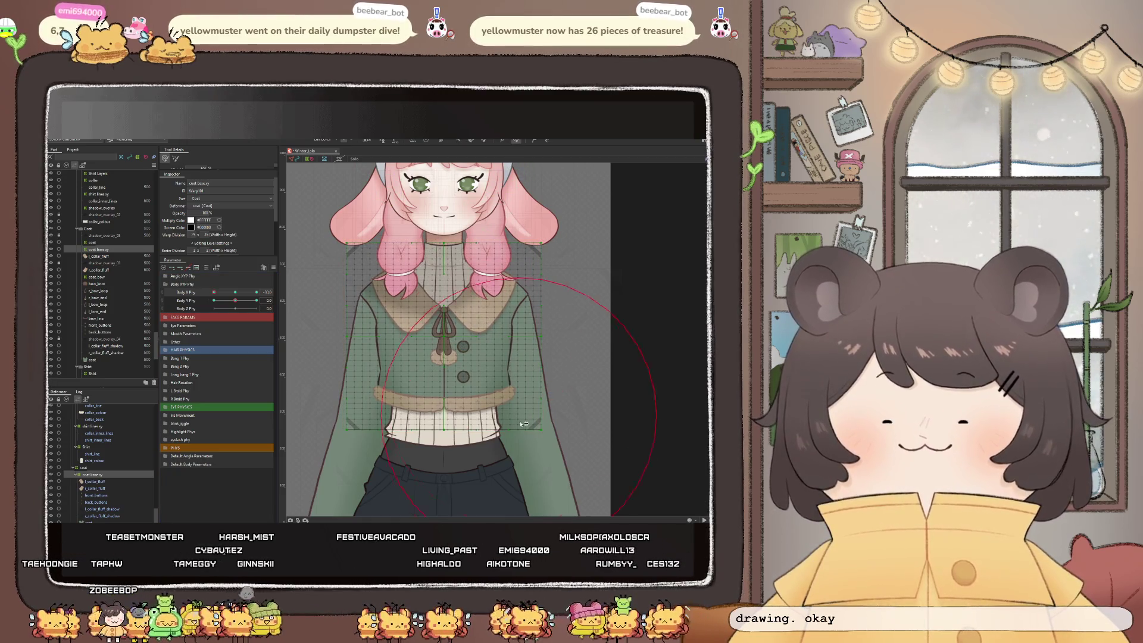
{"action": "left_click", "coordinate": [456, 357]}
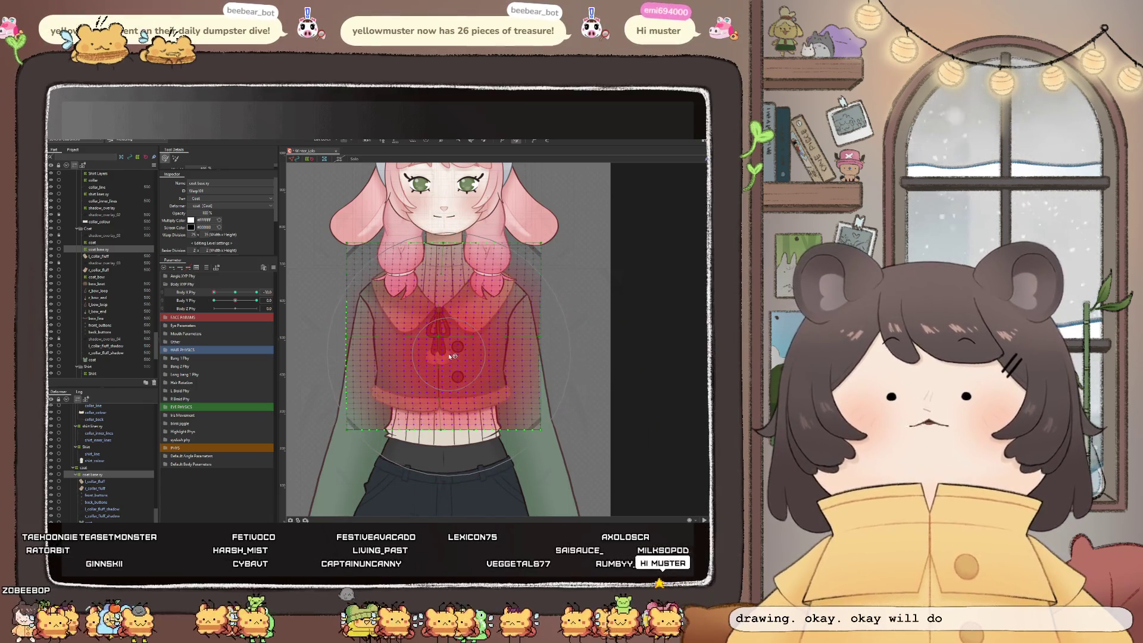
{"action": "left_click_drag", "start_coordinate": [456, 357], "coordinate": [471, 334]}
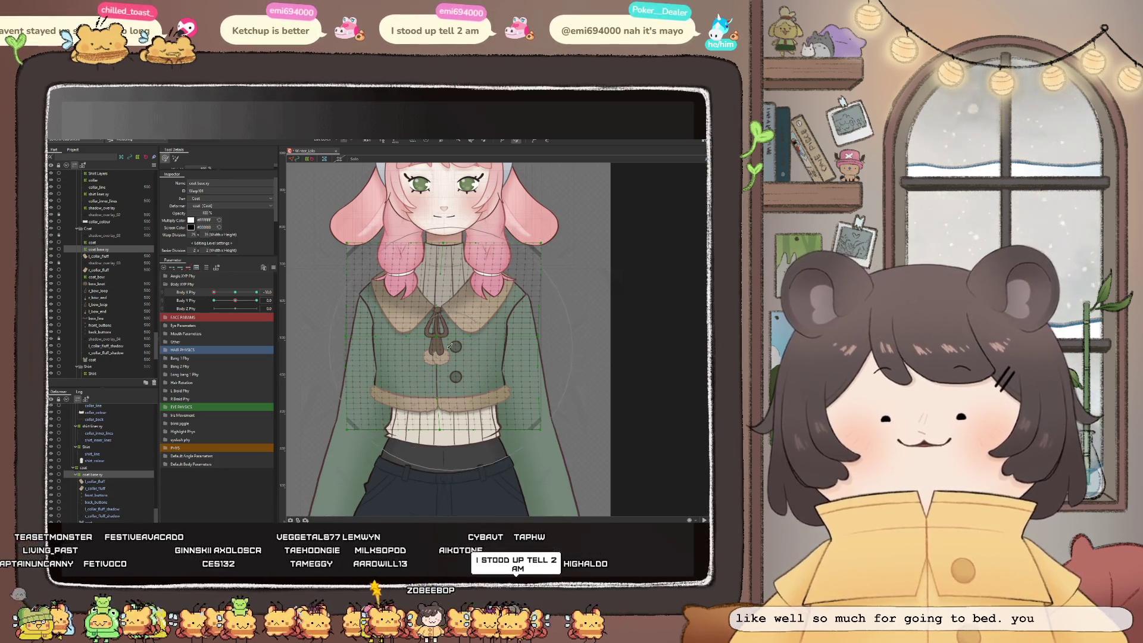
{"action": "scroll", "coordinate": [424, 286], "scroll_direction": "up", "scroll_amount": 2}
{"action": "left_click", "coordinate": [425, 286]}
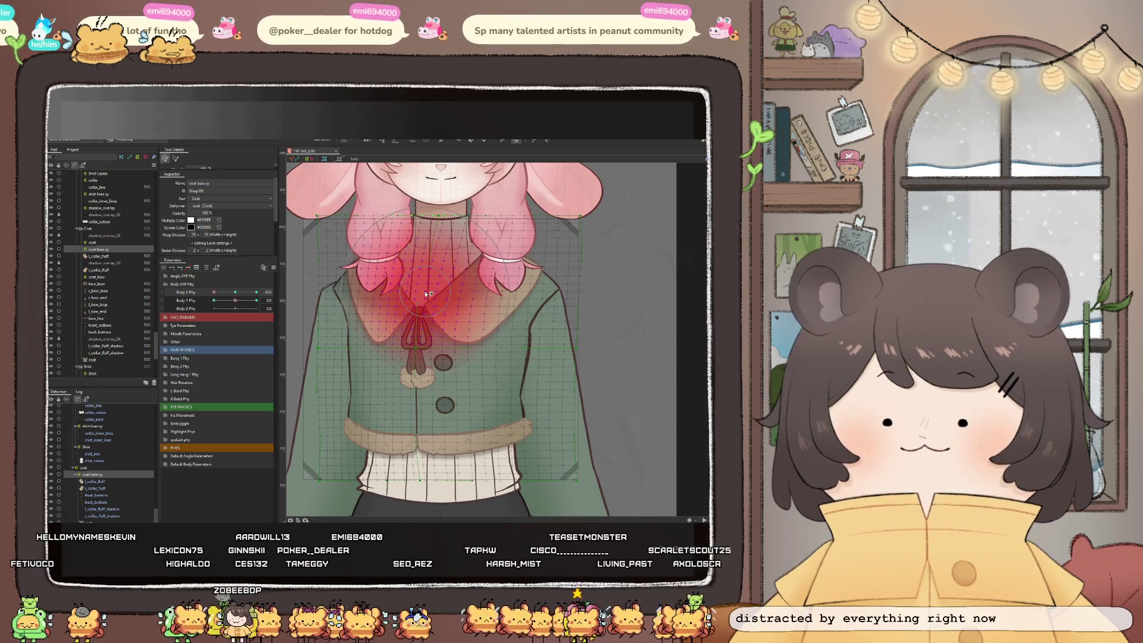
{"action": "scroll", "coordinate": [425, 294], "scroll_direction": "down", "scroll_amount": 1}
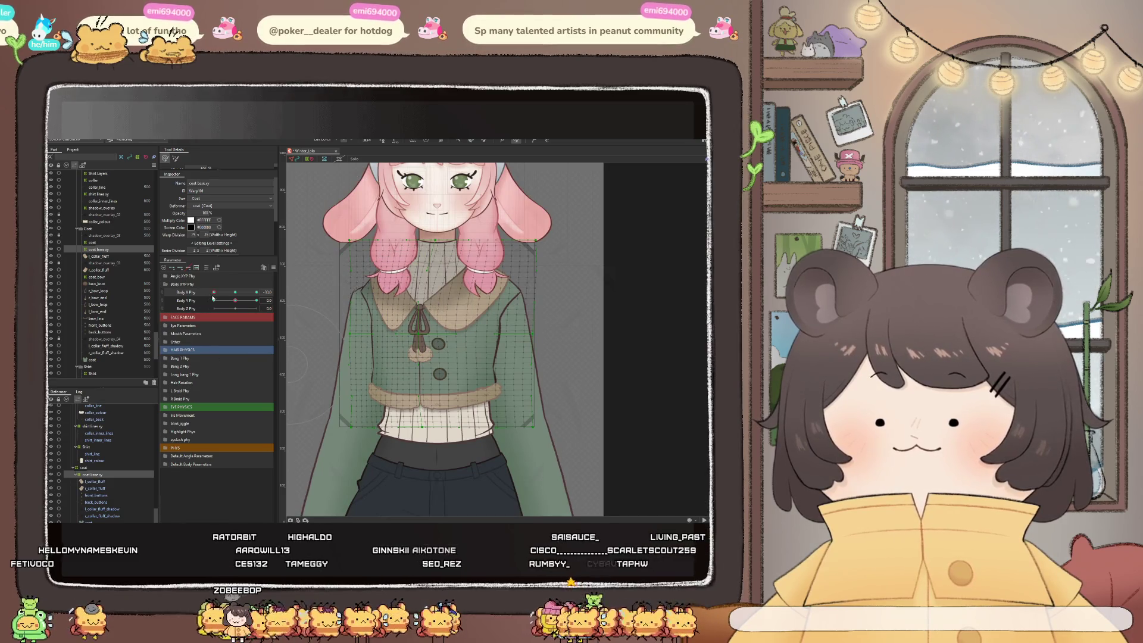
Return Body X Phy from -30.0 to its 0.0 keyform, then nudge it to about 4.0
{"action": "left_click_drag", "start_coordinate": [214, 292], "coordinate": [214, 293]}
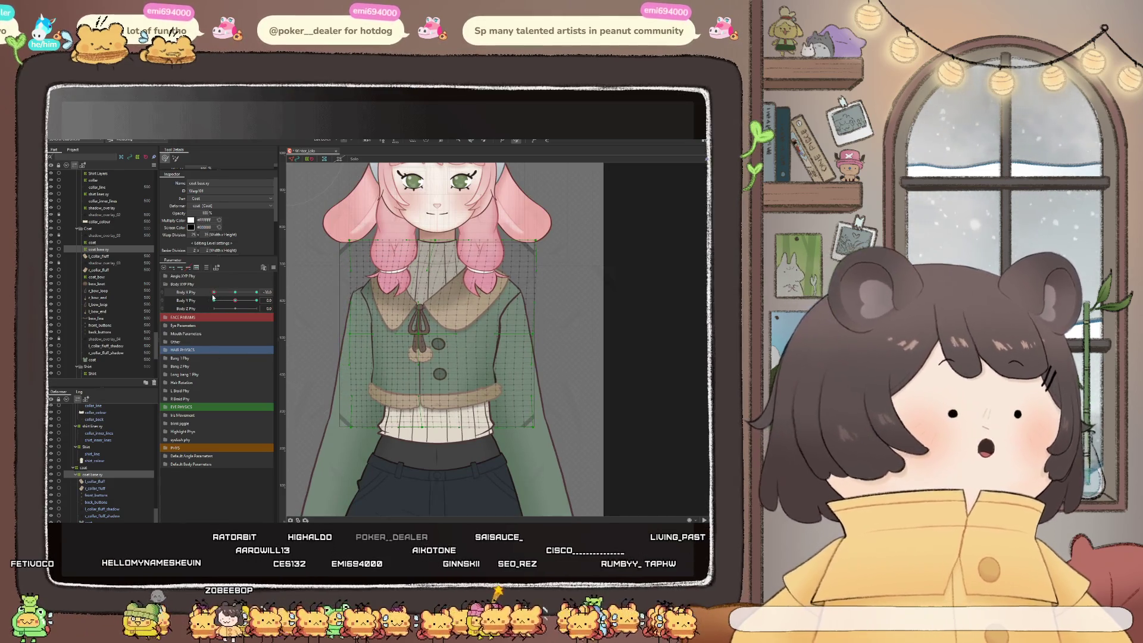
{"action": "left_click", "coordinate": [233, 293]}
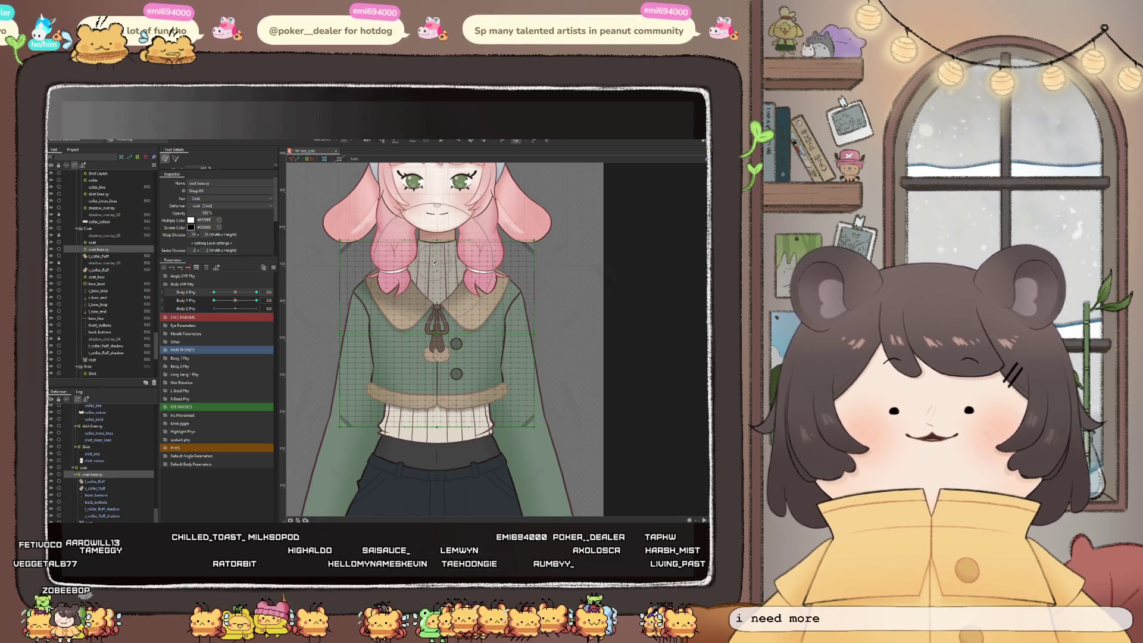
{"action": "scroll", "coordinate": [437, 258], "scroll_direction": "up", "scroll_amount": 2}
{"action": "mouse_move", "coordinate": [229, 294]}
{"action": "left_mouse_down"}
{"action": "mouse_move", "coordinate": [240, 297]}
{"action": "mouse_move", "coordinate": [213, 292]}
{"action": "left_mouse_up"}
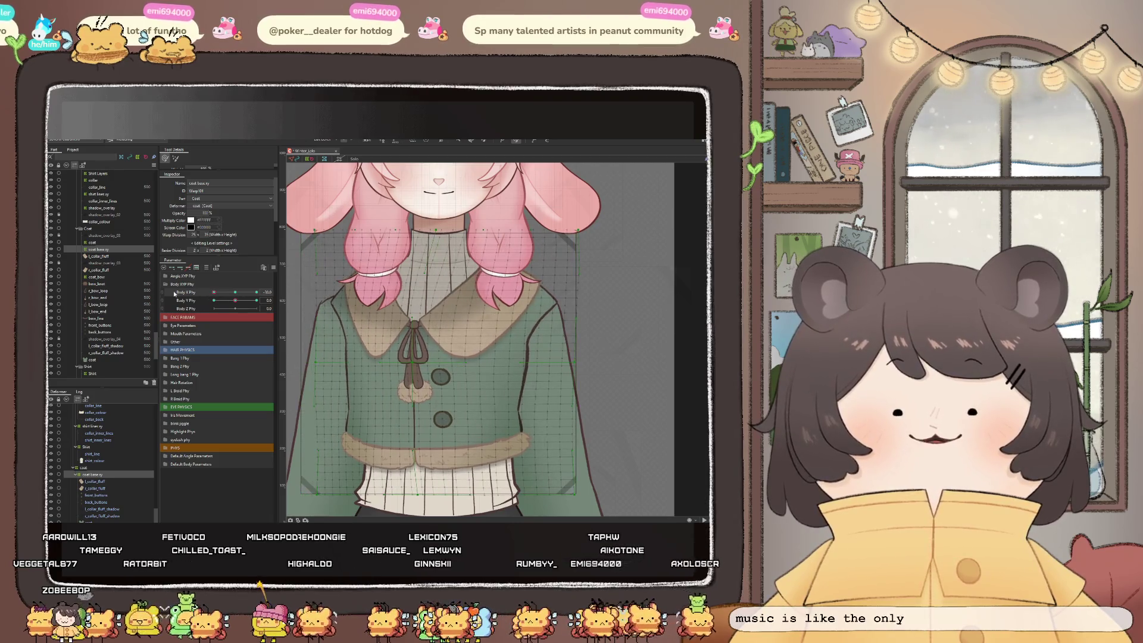
{"action": "scroll", "coordinate": [417, 425], "scroll_direction": "down", "scroll_amount": 3}
{"action": "scroll", "coordinate": [417, 425], "scroll_direction": "up", "scroll_amount": 3}
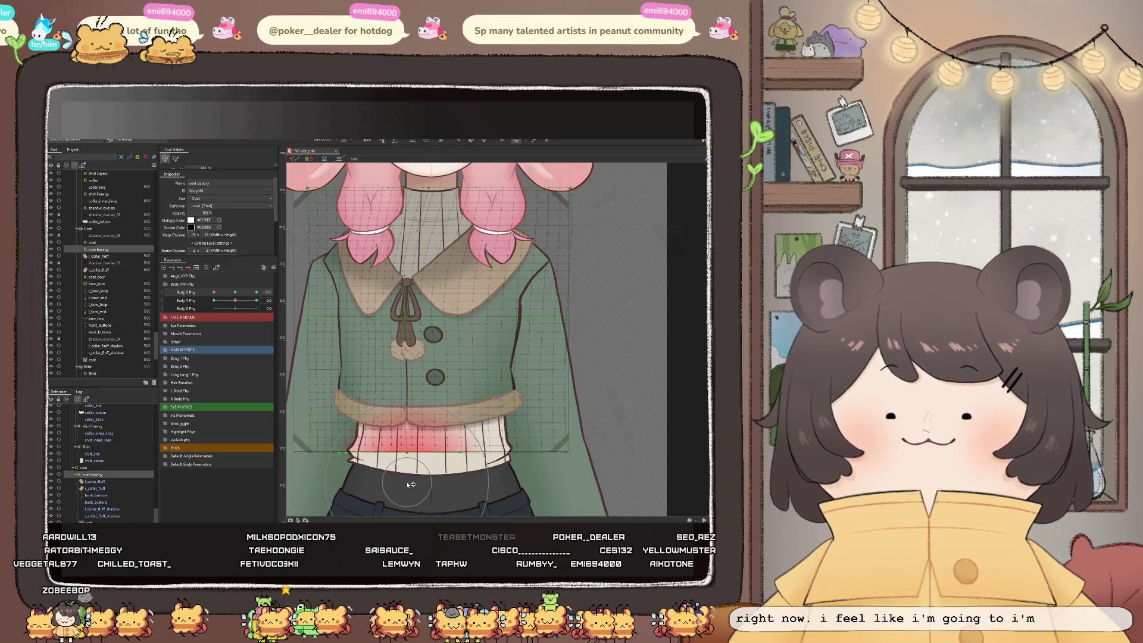
{"action": "scroll", "coordinate": [427, 332], "scroll_direction": "up", "scroll_amount": 2}
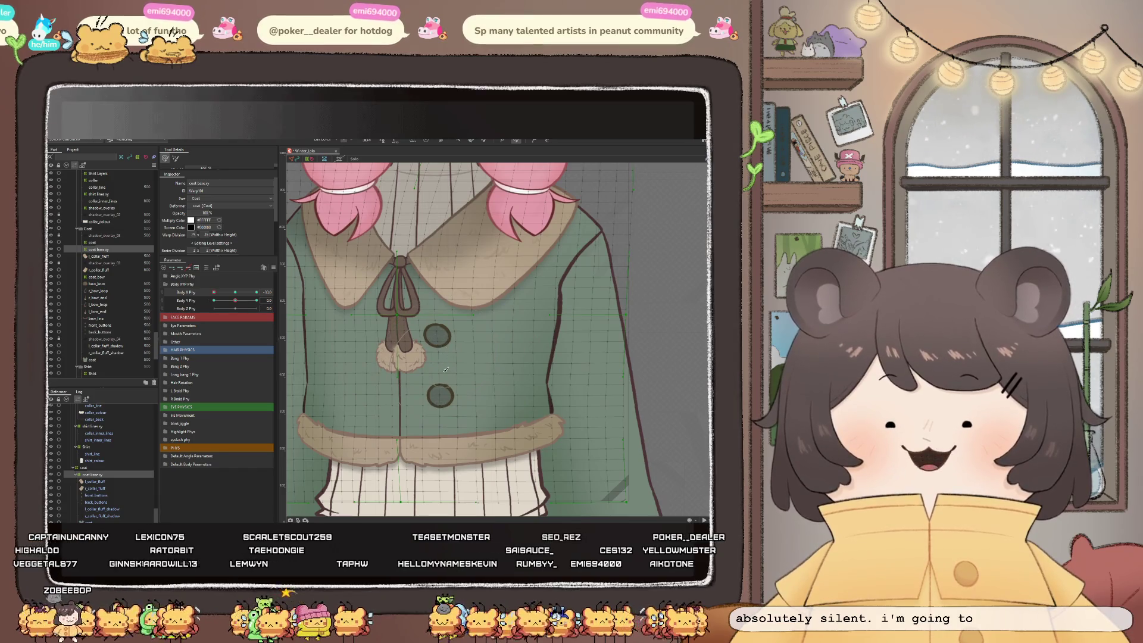
Shift the coat buttons slightly left and select the warp points around the coat hem
{"action": "left_click_drag", "start_coordinate": [445, 356], "coordinate": [443, 387]}
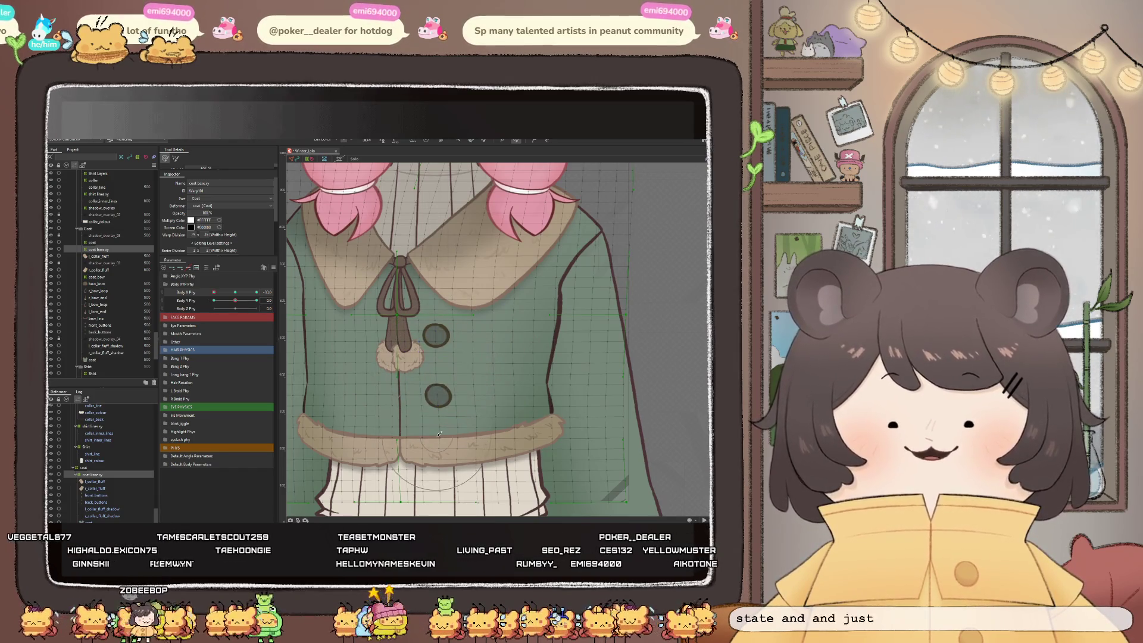
{"action": "left_click_drag", "start_coordinate": [434, 439], "coordinate": [438, 438]}
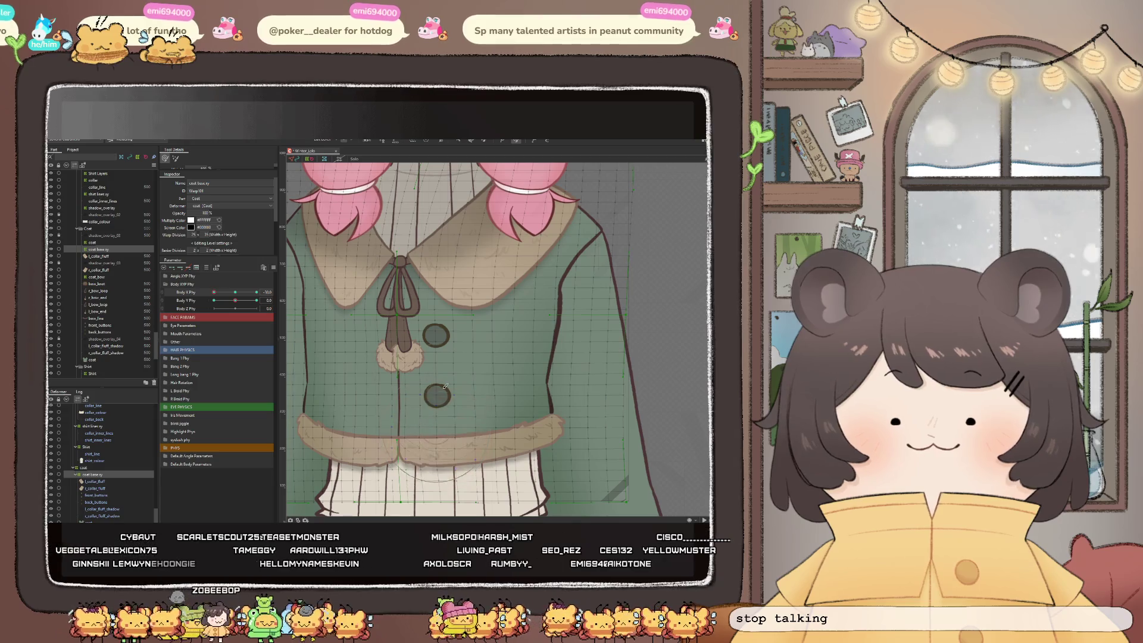
{"action": "scroll", "coordinate": [437, 301], "scroll_direction": "down", "scroll_amount": 2}
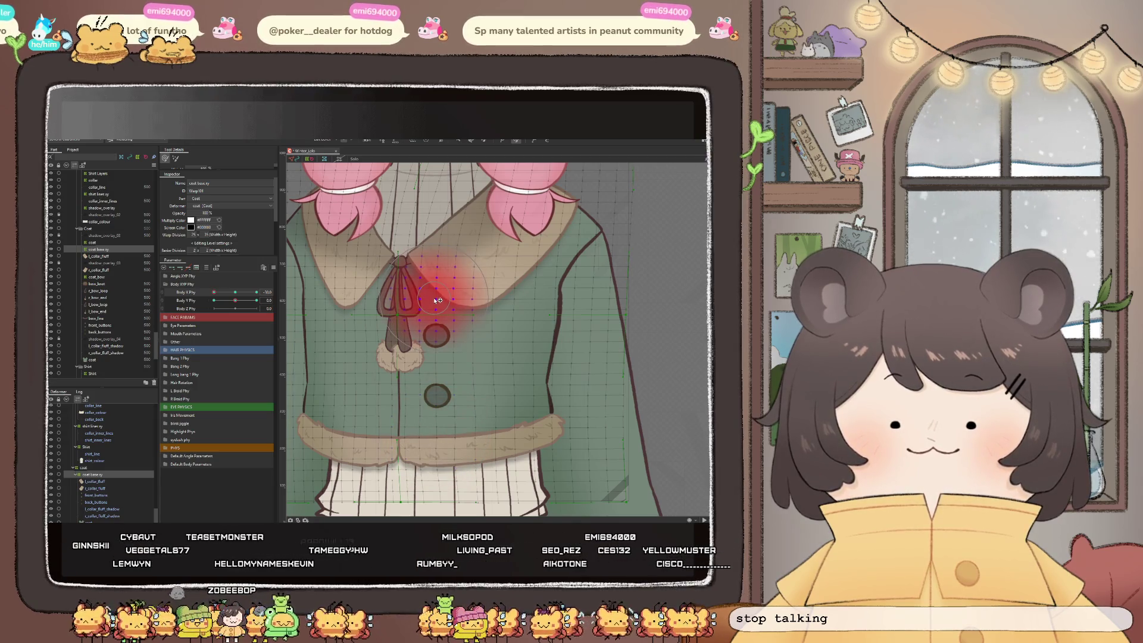
{"action": "scroll", "coordinate": [451, 334], "scroll_direction": "down", "scroll_amount": 2}
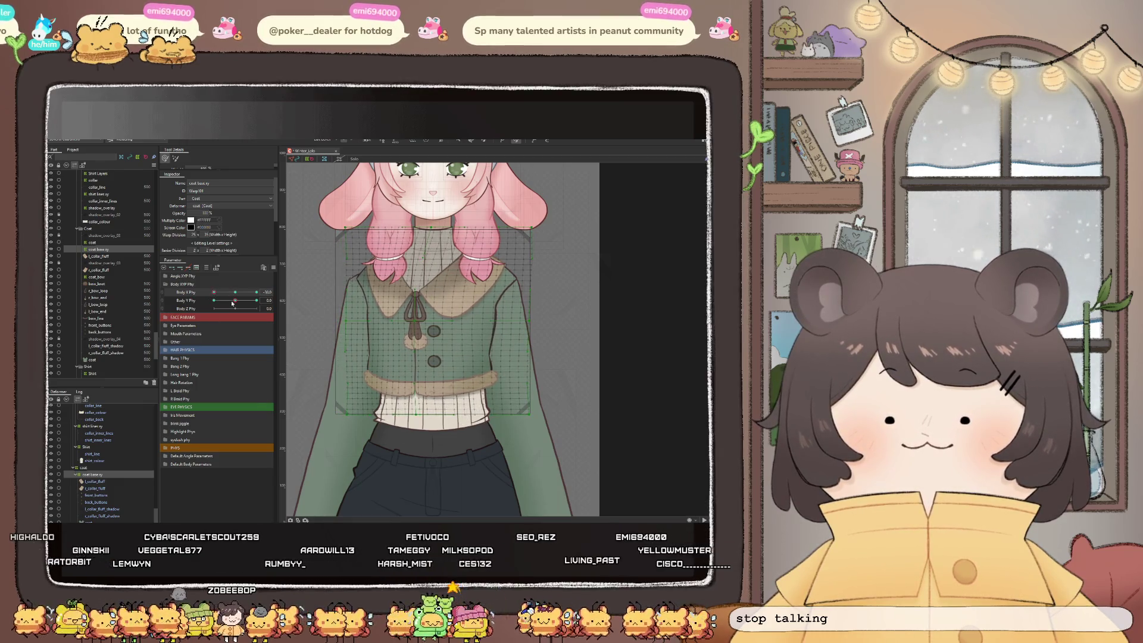
{"action": "scroll", "coordinate": [487, 358], "scroll_direction": "up", "scroll_amount": 2}
{"action": "scroll", "coordinate": [487, 358], "scroll_direction": "up", "scroll_amount": 2}
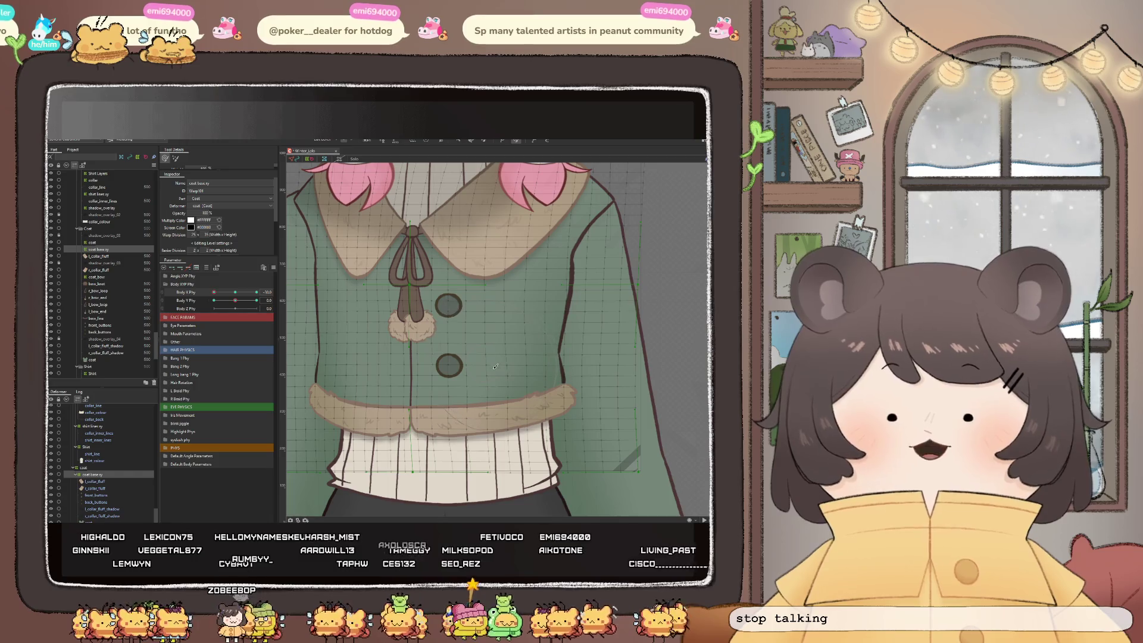
Push the coat front mesh near the upper button and preview it along Body X Phy
{"action": "left_click", "coordinate": [495, 364]}
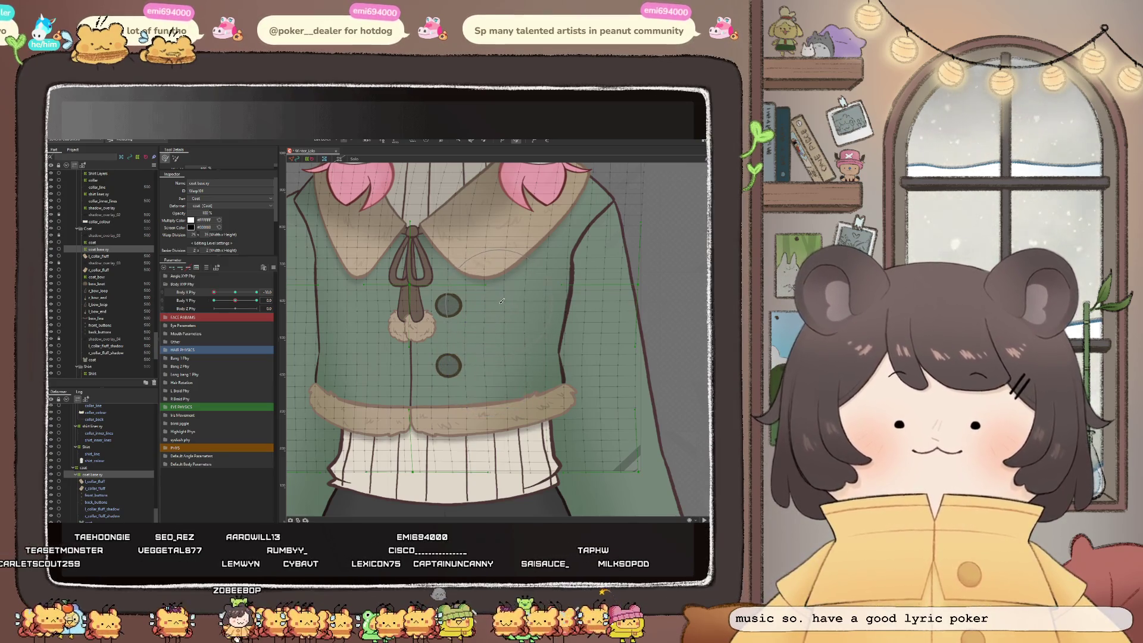
{"action": "left_click", "coordinate": [500, 306]}
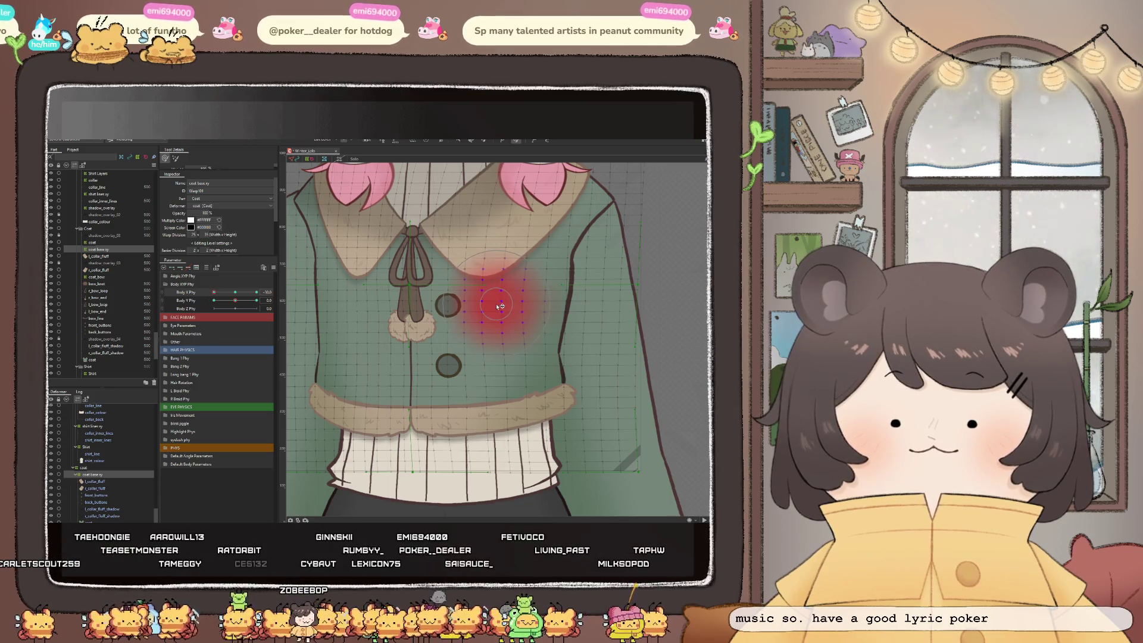
{"action": "scroll", "coordinate": [500, 306], "scroll_direction": "down", "scroll_amount": 3}
{"action": "scroll", "coordinate": [476, 321], "scroll_direction": "down", "scroll_amount": 2}
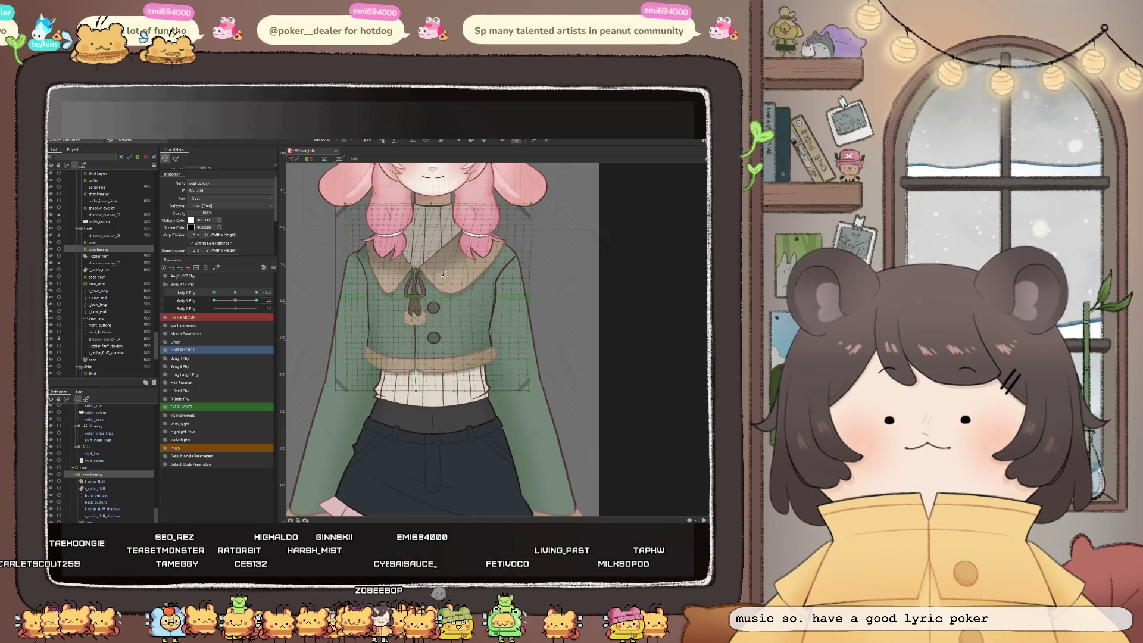
{"action": "scroll", "coordinate": [451, 337], "scroll_direction": "up", "scroll_amount": 5}
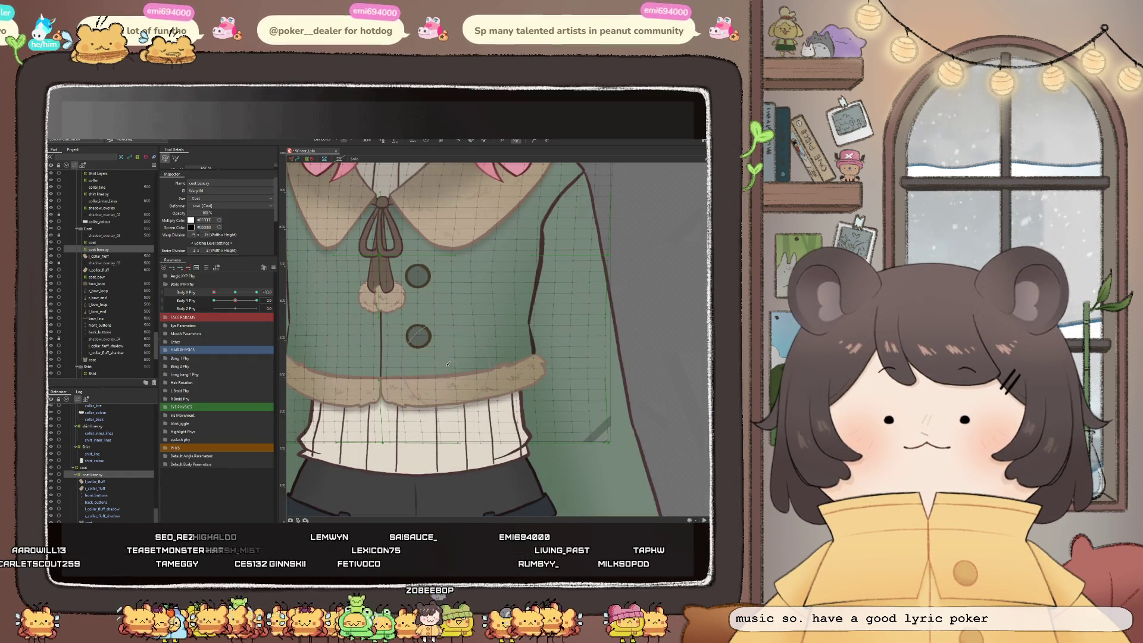
{"action": "scroll", "coordinate": [417, 357], "scroll_direction": "down", "scroll_amount": 2}
{"action": "mouse_move", "coordinate": [215, 301]}
{"action": "left_mouse_down"}
{"action": "mouse_move", "coordinate": [233, 301]}
{"action": "mouse_move", "coordinate": [213, 305]}
{"action": "left_mouse_up"}
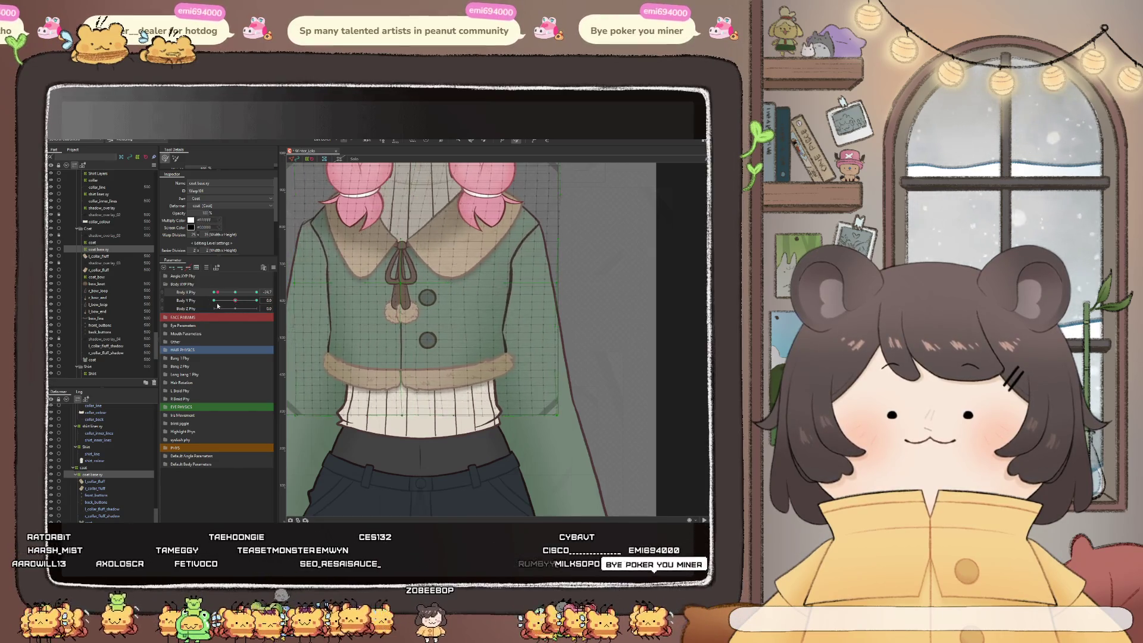
Brush the left and right sides of the waist fur trim, then preview along Body X Phy
{"action": "scroll", "coordinate": [500, 390], "scroll_direction": "down", "scroll_amount": 2}
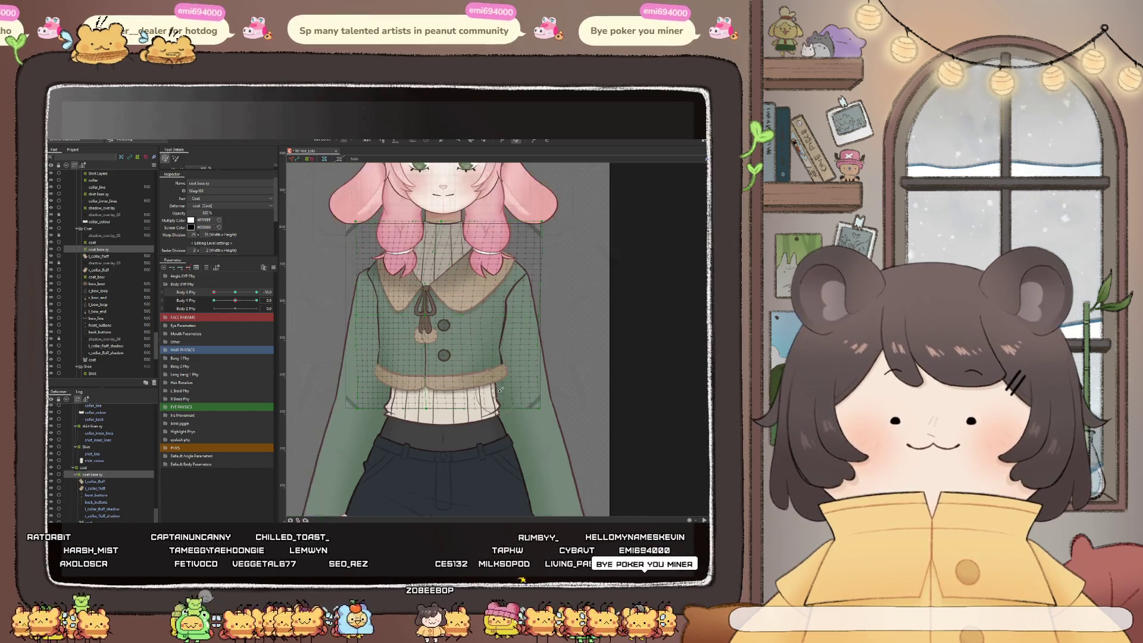
{"action": "scroll", "coordinate": [432, 349], "scroll_direction": "up", "scroll_amount": 2}
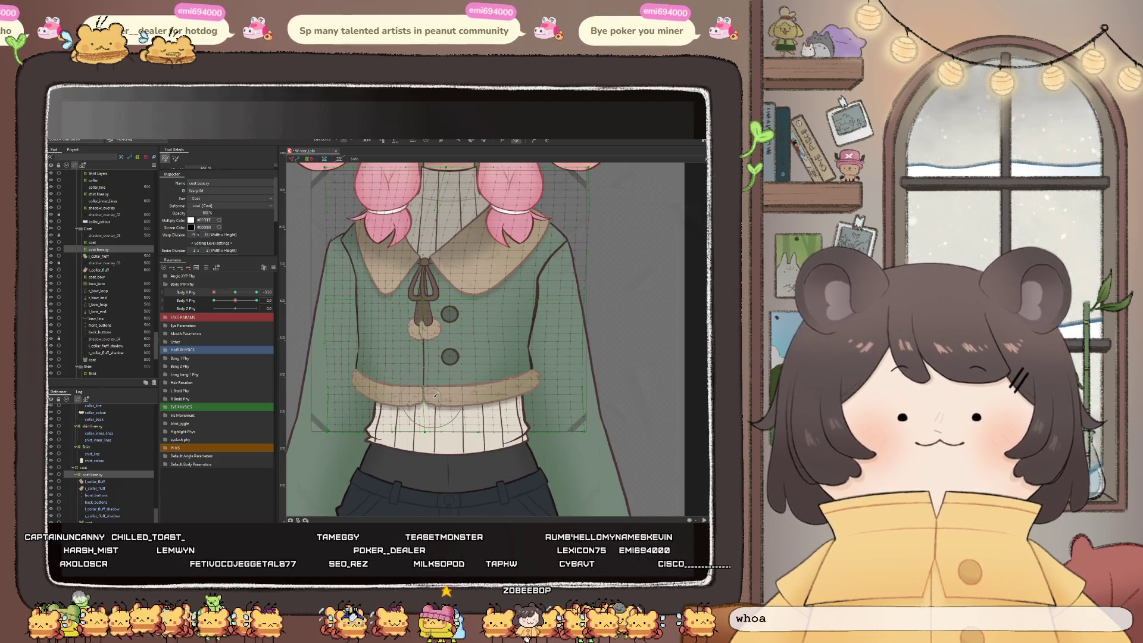
{"action": "scroll", "coordinate": [455, 375], "scroll_direction": "up", "scroll_amount": 2}
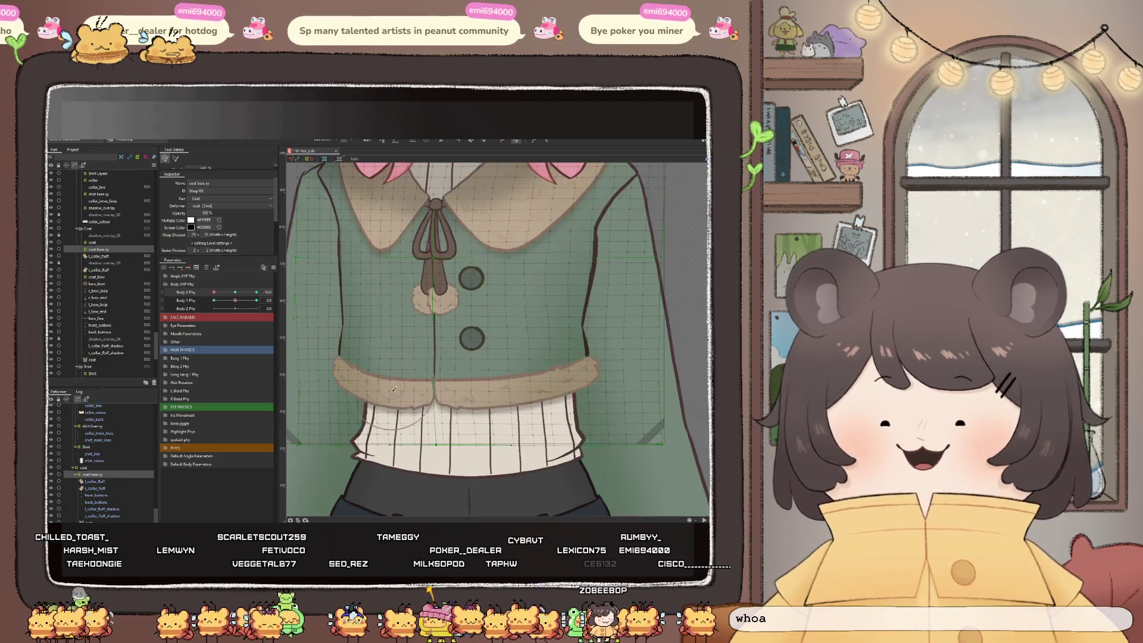
{"action": "scroll", "coordinate": [393, 388], "scroll_direction": "down", "scroll_amount": 2}
{"action": "scroll", "coordinate": [417, 384], "scroll_direction": "up", "scroll_amount": 2}
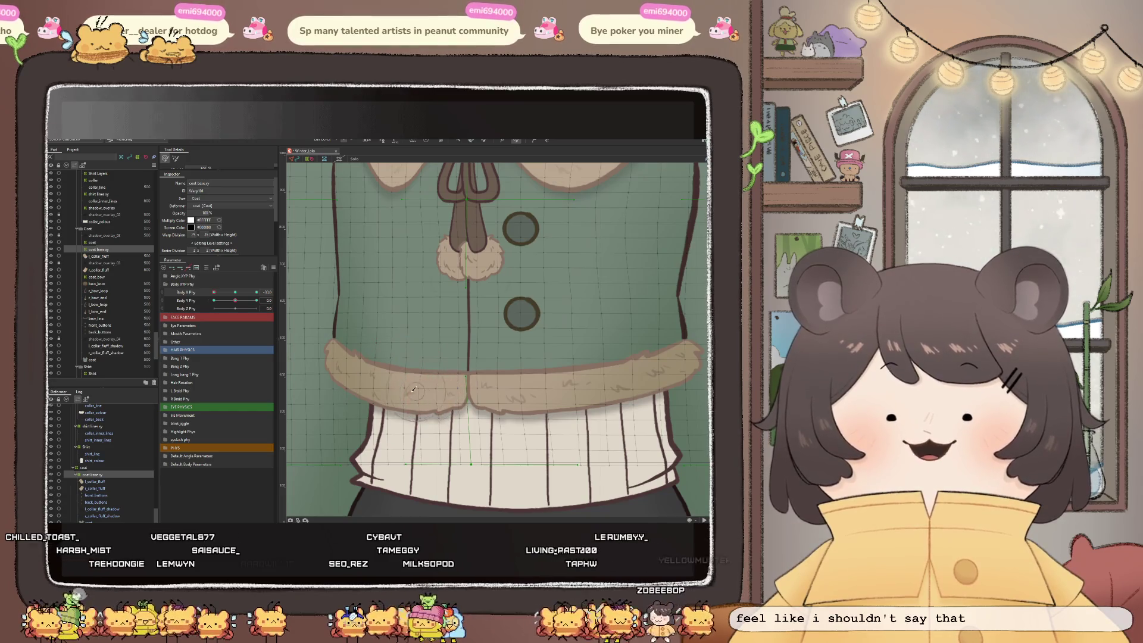
{"action": "left_click_drag", "start_coordinate": [396, 387], "coordinate": [339, 369]}
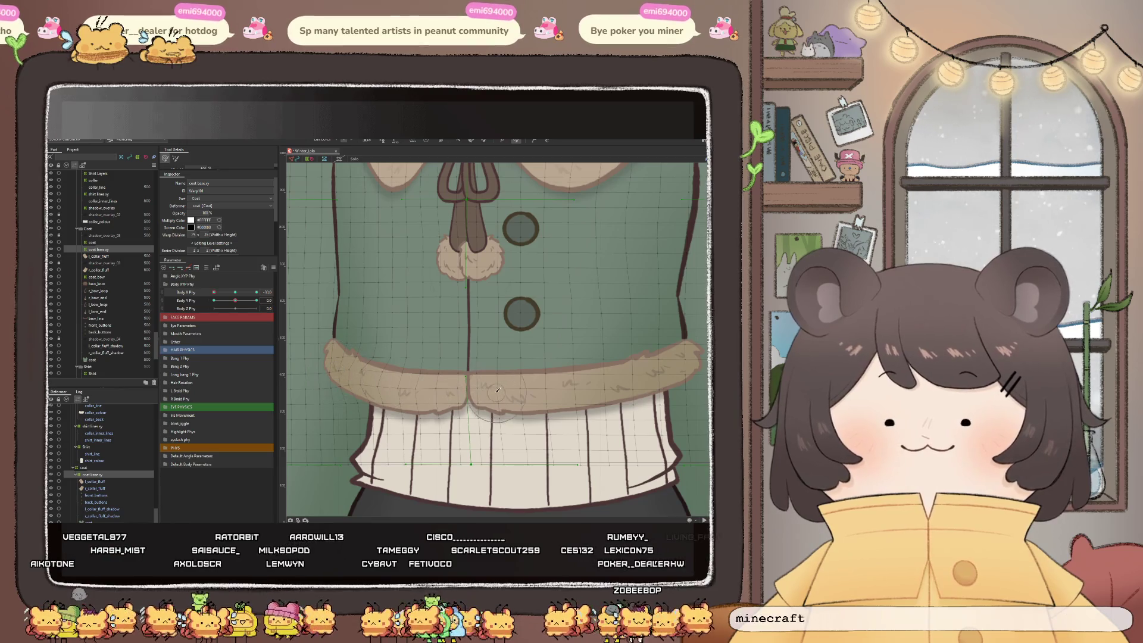
{"action": "left_click_drag", "start_coordinate": [587, 389], "coordinate": [648, 377]}
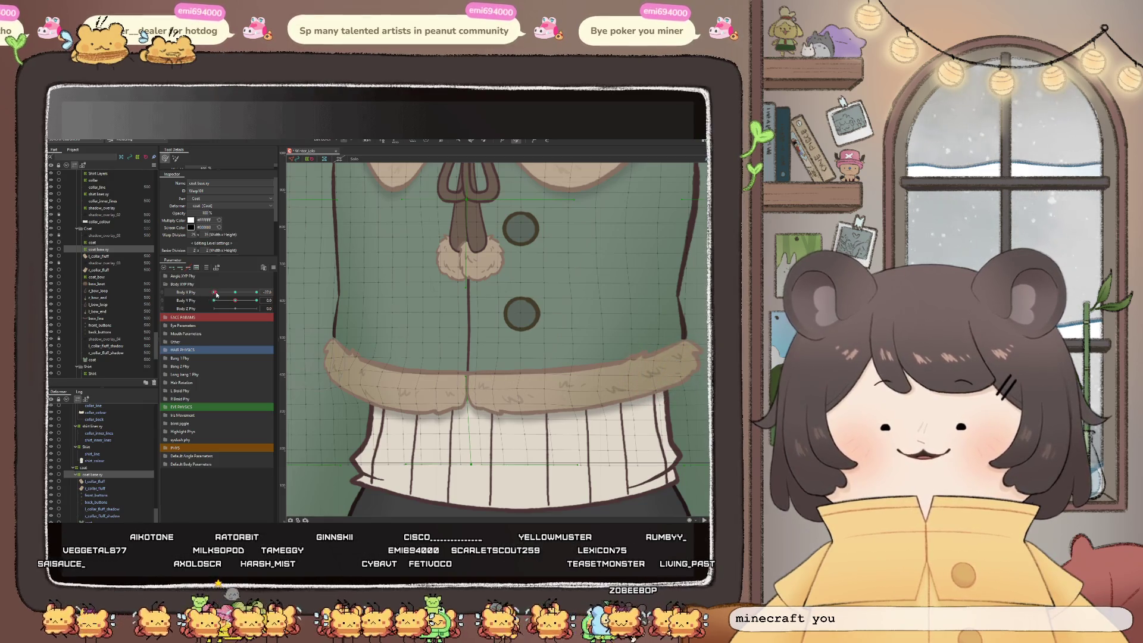
{"action": "mouse_move", "coordinate": [214, 292]}
{"action": "left_mouse_down"}
{"action": "mouse_move", "coordinate": [231, 293]}
{"action": "mouse_move", "coordinate": [211, 293]}
{"action": "left_mouse_up"}
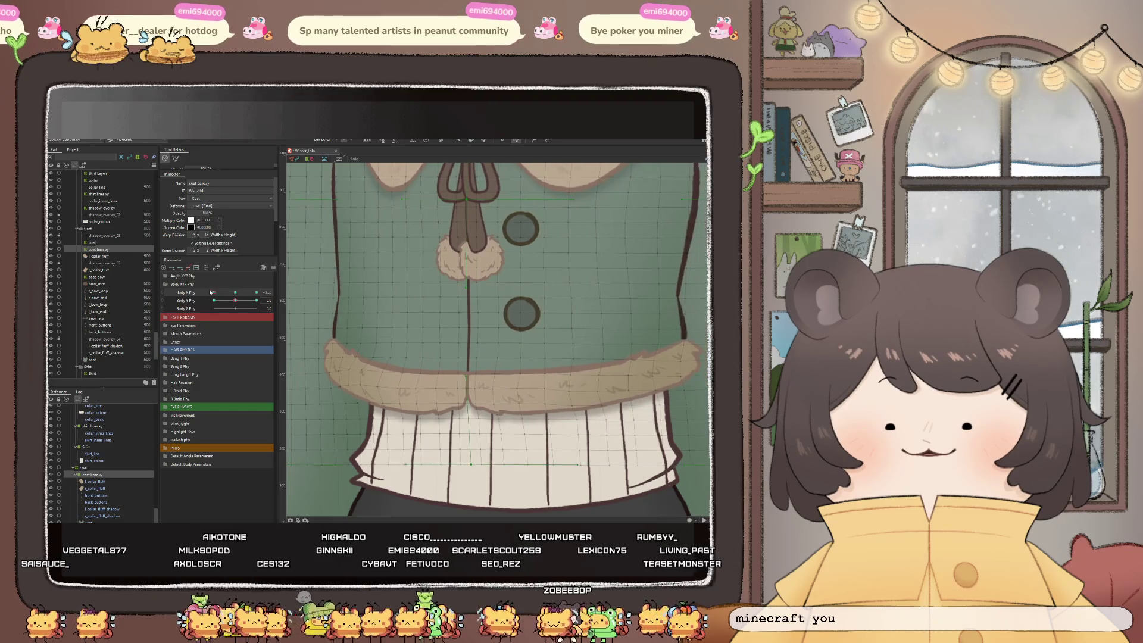
Nudge the left tip of the fur trim into shape with several brush clicks
{"action": "scroll", "coordinate": [598, 363], "scroll_direction": "down", "scroll_amount": 3}
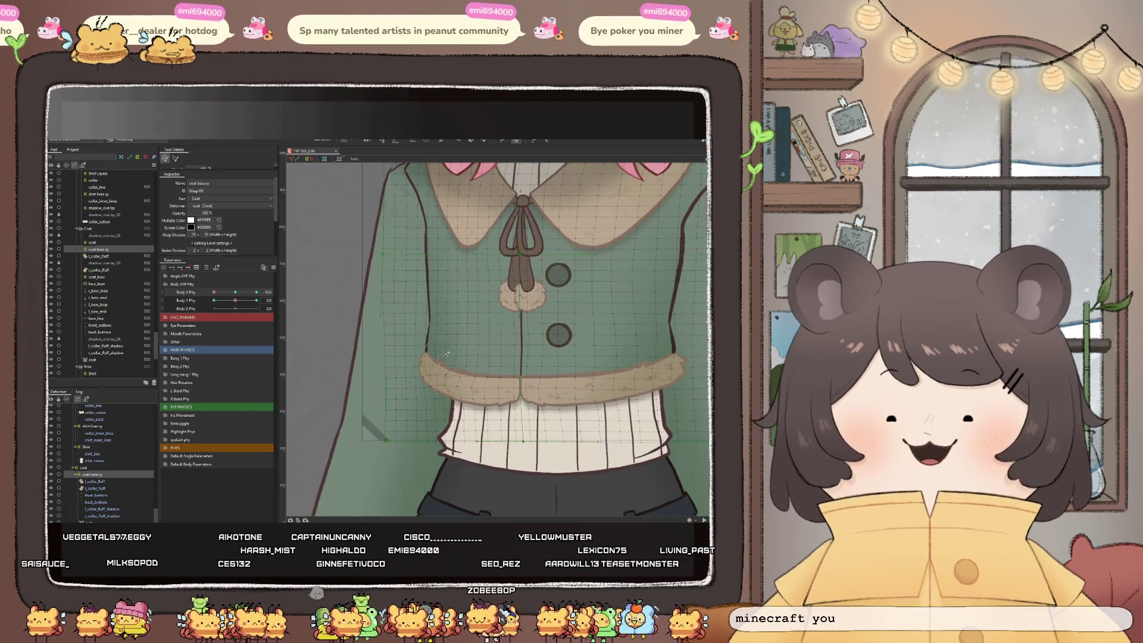
{"action": "scroll", "coordinate": [440, 351], "scroll_direction": "up", "scroll_amount": 2}
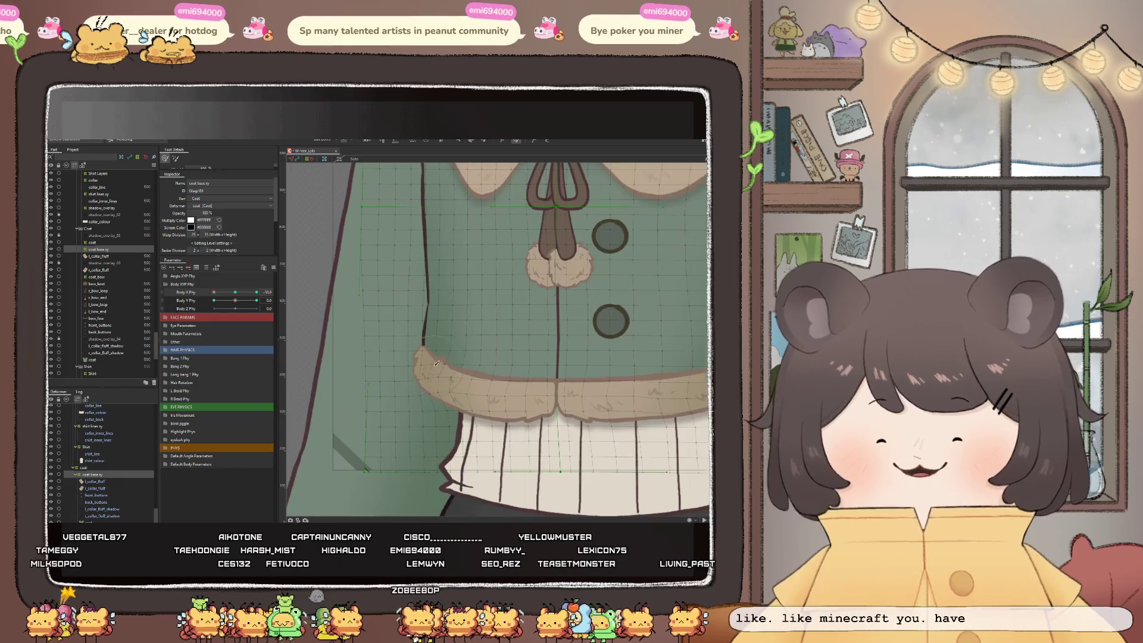
{"action": "scroll", "coordinate": [410, 342], "scroll_direction": "up", "scroll_amount": 3}
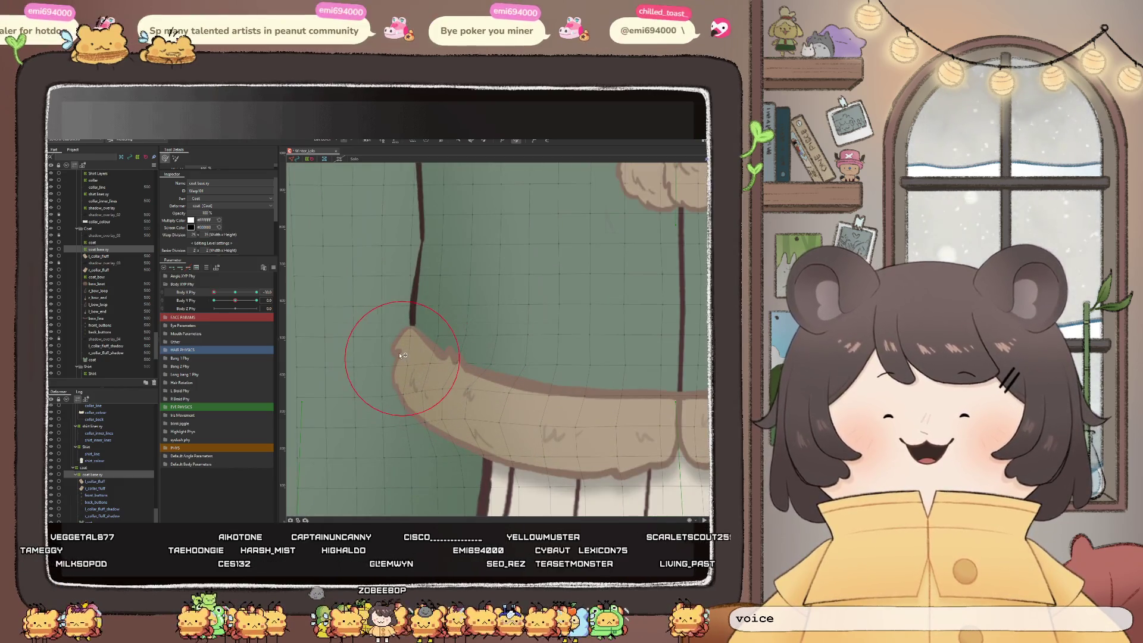
{"action": "left_click", "coordinate": [412, 360]}
{"action": "left_click", "coordinate": [364, 341]}
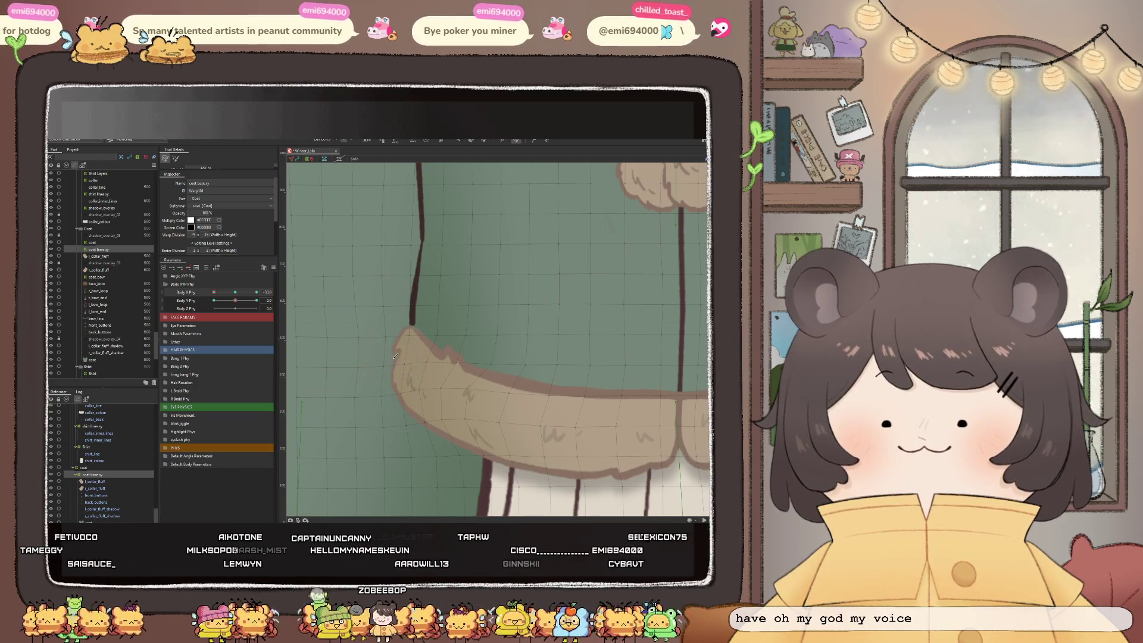
{"action": "left_click", "coordinate": [383, 342]}
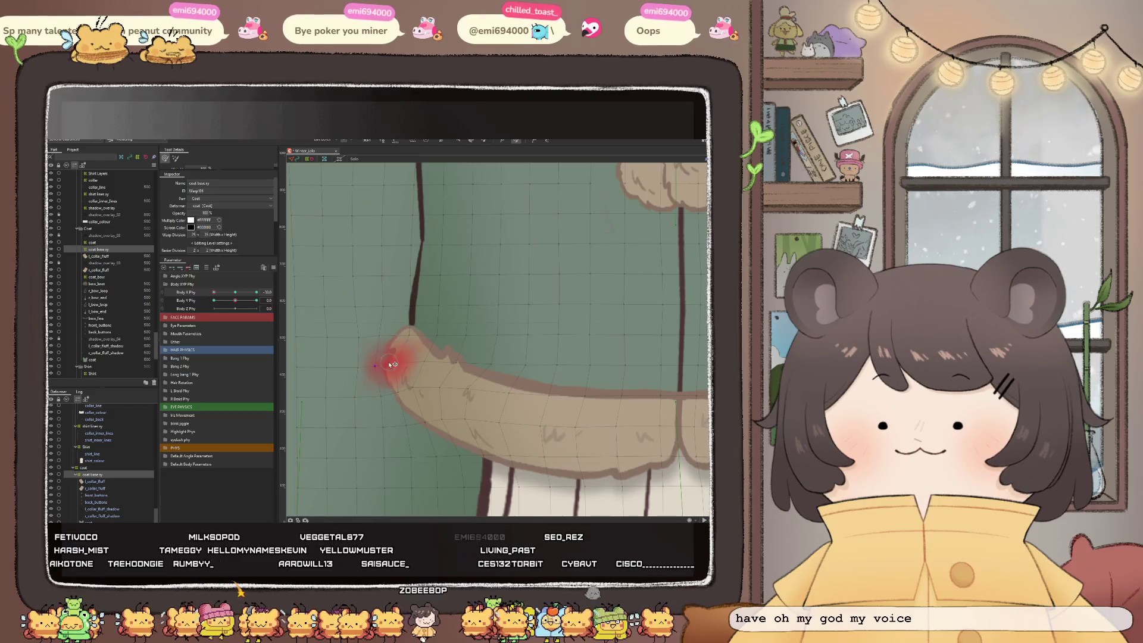
{"action": "scroll", "coordinate": [383, 370], "scroll_direction": "down", "scroll_amount": 3}
{"action": "scroll", "coordinate": [383, 370], "scroll_direction": "down", "scroll_amount": 3}
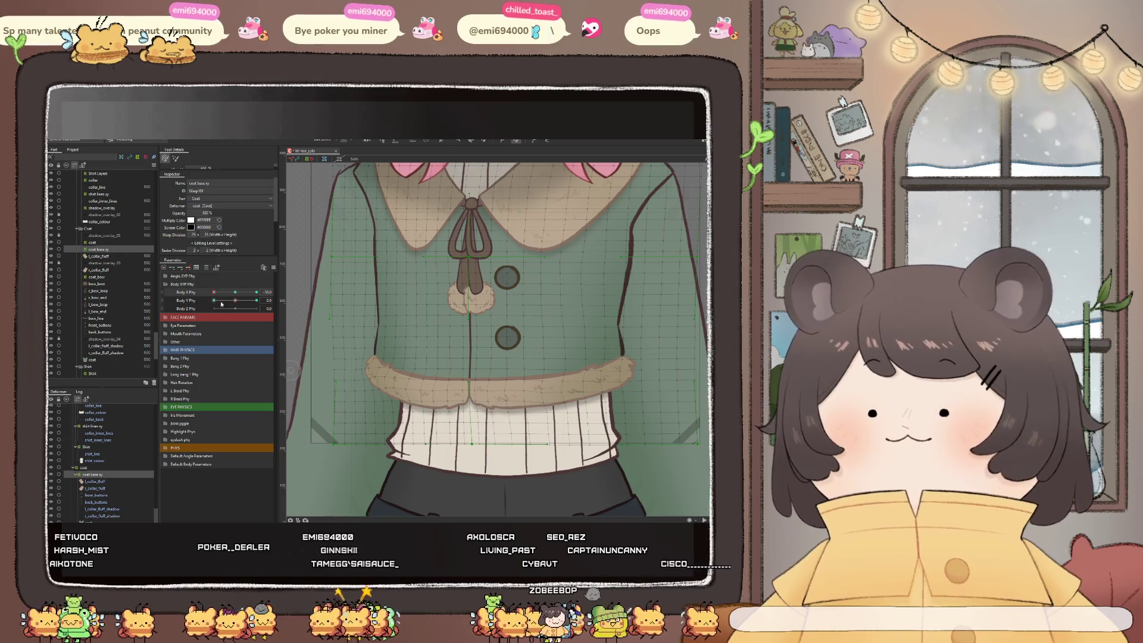
Preview Body X Phy, then reshape the fur trim on both sides of the front seam
{"action": "left_click_drag", "start_coordinate": [214, 292], "coordinate": [216, 291]}
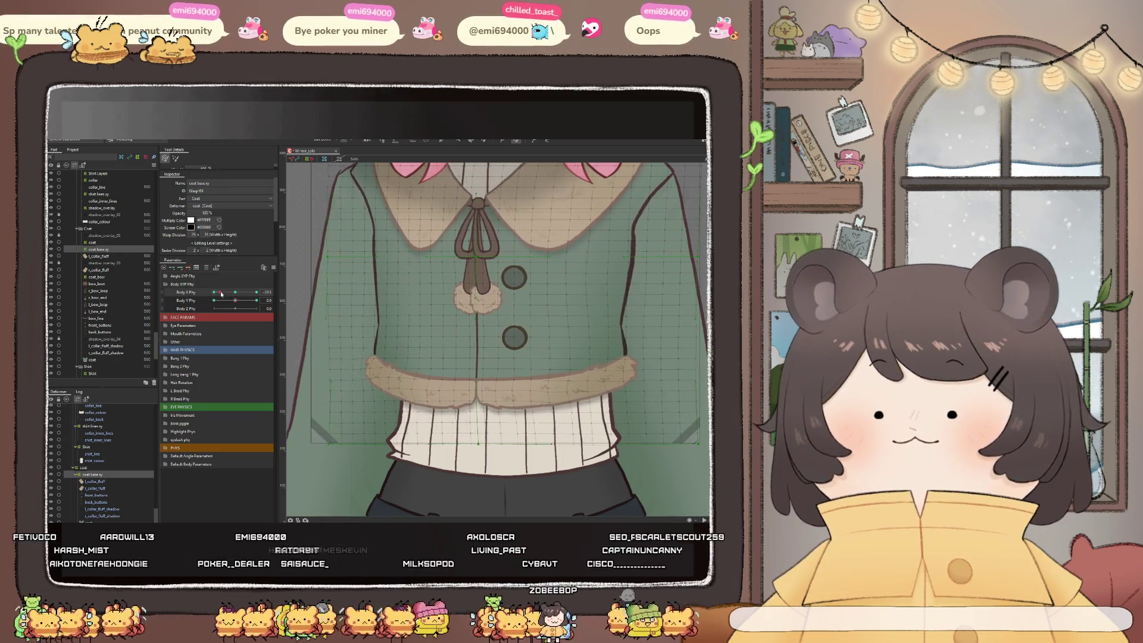
{"action": "scroll", "coordinate": [437, 398], "scroll_direction": "up", "scroll_amount": 3}
{"action": "scroll", "coordinate": [437, 399], "scroll_direction": "up", "scroll_amount": 2}
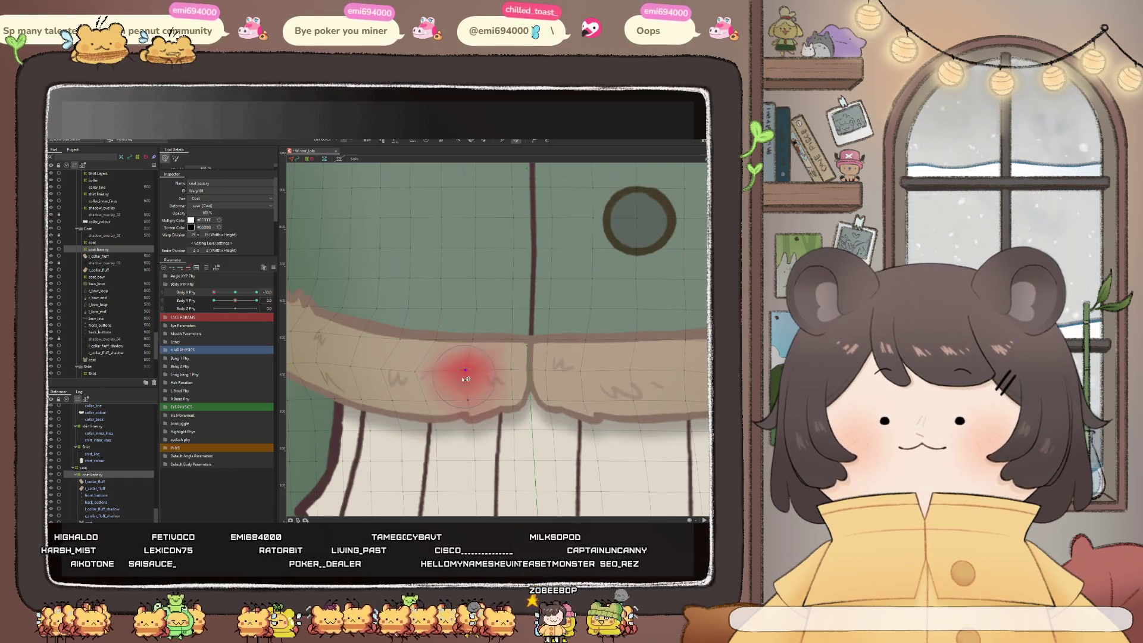
{"action": "scroll", "coordinate": [420, 379], "scroll_direction": "down", "scroll_amount": 5}
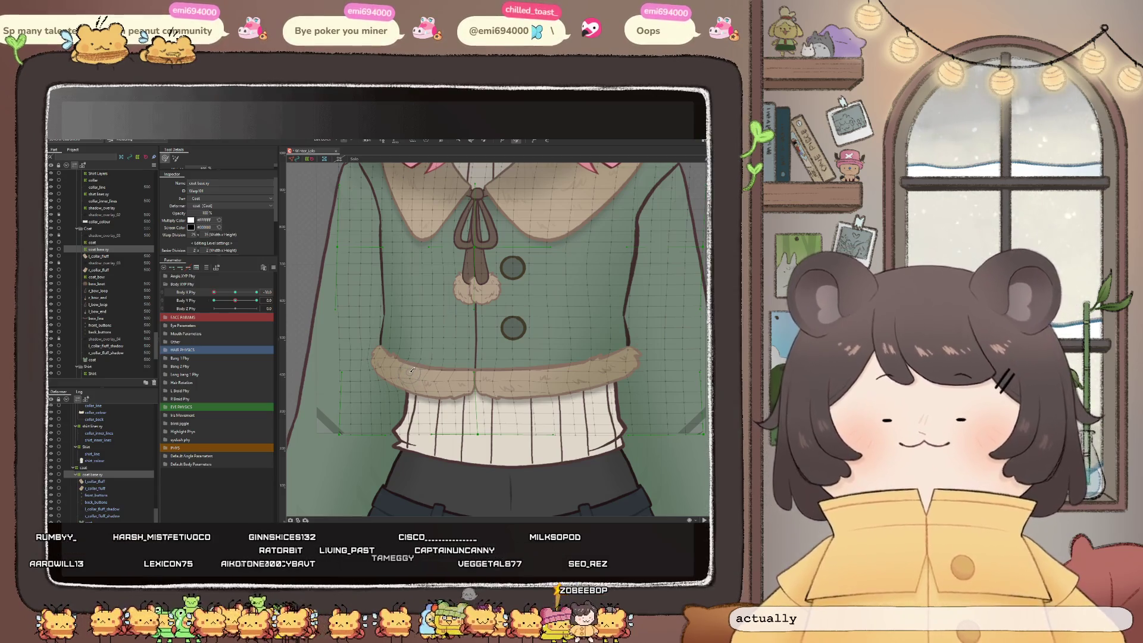
{"action": "scroll", "coordinate": [470, 387], "scroll_direction": "up", "scroll_amount": 3}
{"action": "scroll", "coordinate": [480, 390], "scroll_direction": "up", "scroll_amount": 2}
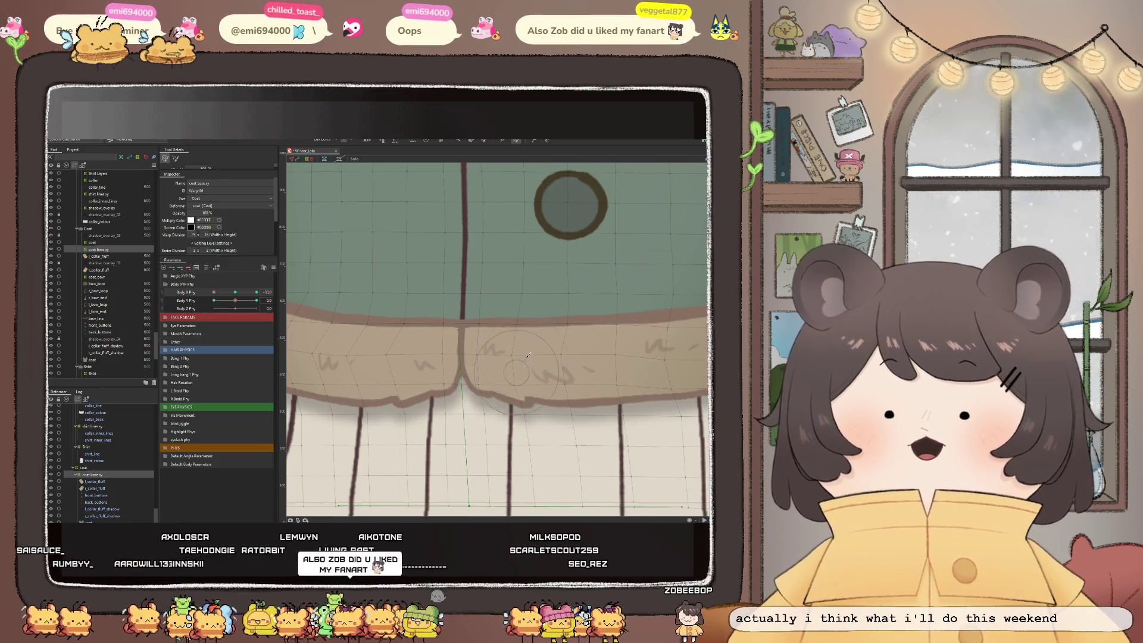
{"action": "left_click_drag", "start_coordinate": [523, 360], "coordinate": [539, 357]}
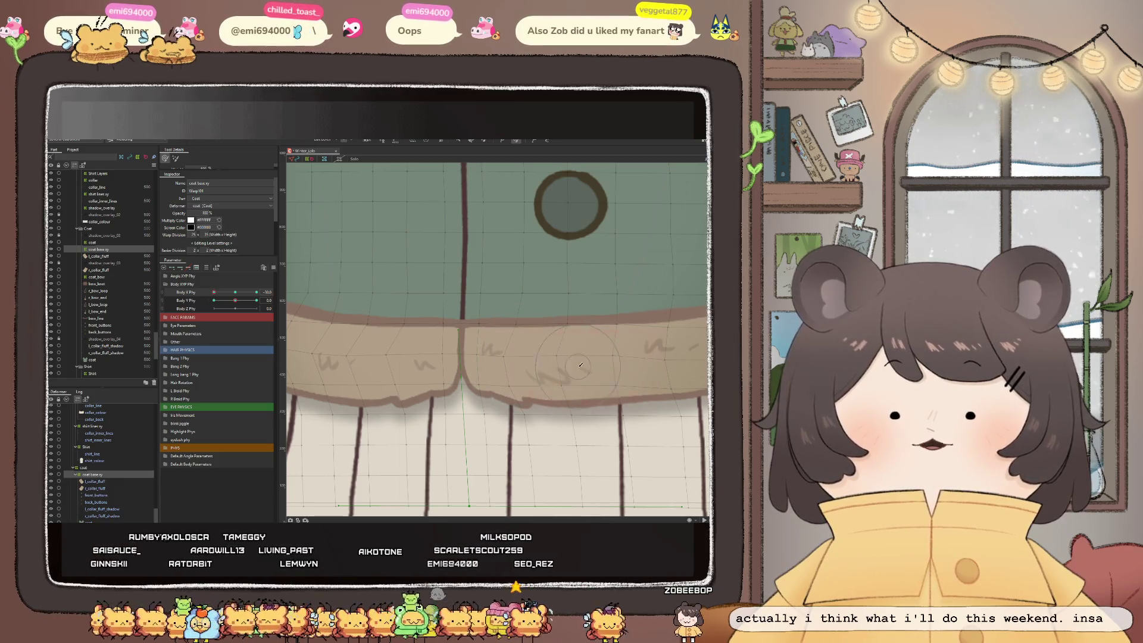
{"action": "left_click_drag", "start_coordinate": [610, 364], "coordinate": [621, 364]}
Smooth the fur trim near the front seam and bend its right end
{"action": "scroll", "coordinate": [621, 364], "scroll_direction": "down", "scroll_amount": 5}
{"action": "scroll", "coordinate": [499, 374], "scroll_direction": "up", "scroll_amount": 5}
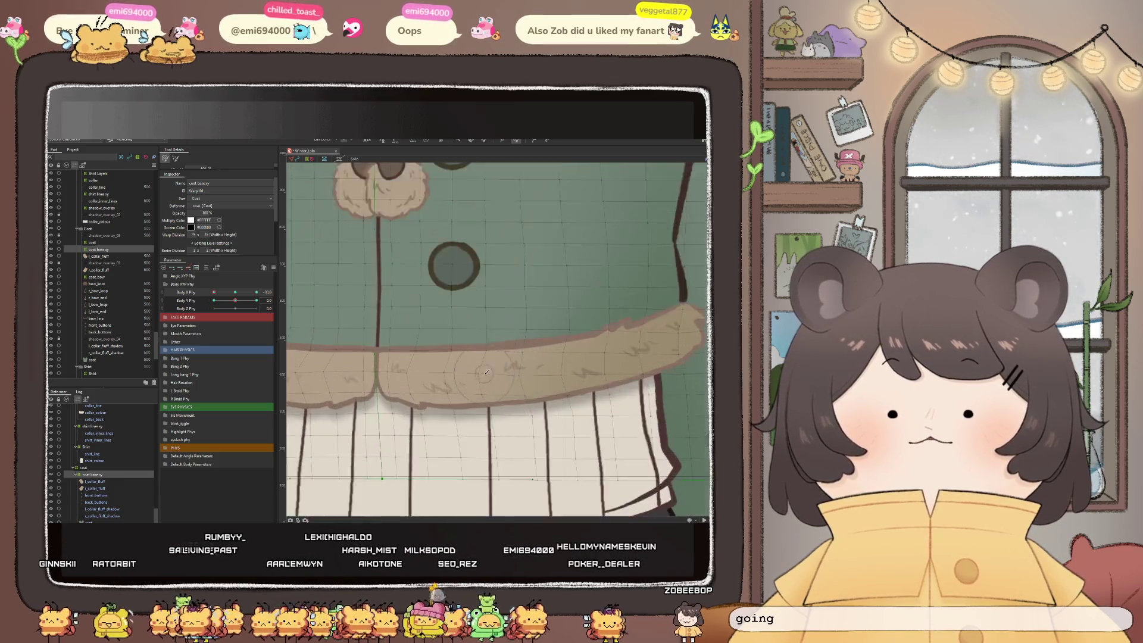
{"action": "left_click_drag", "start_coordinate": [503, 375], "coordinate": [524, 377]}
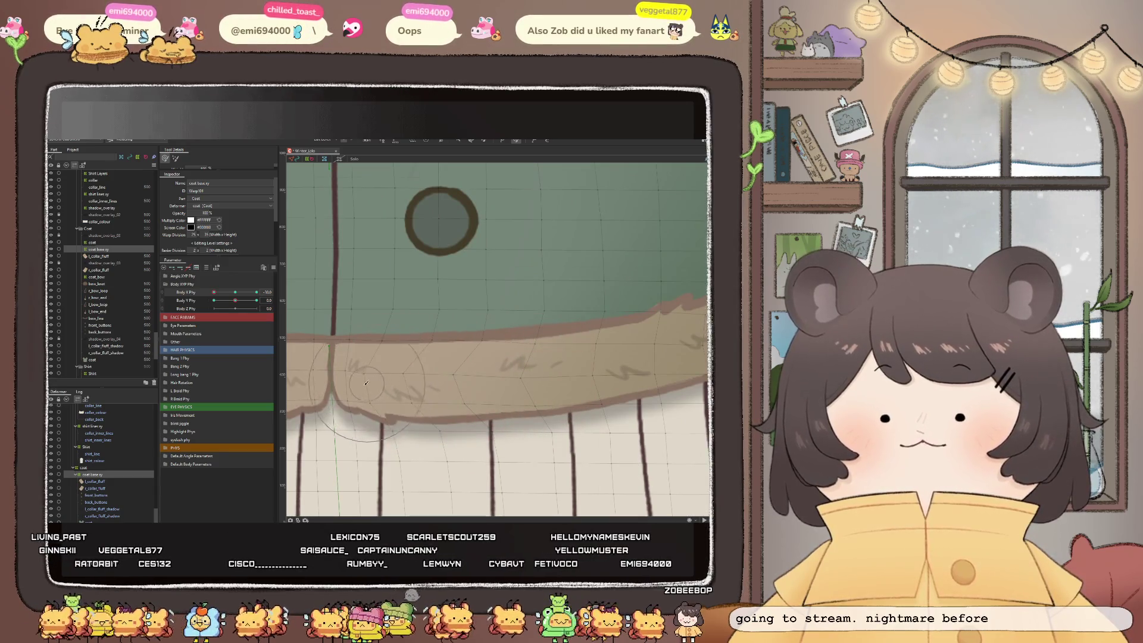
{"action": "scroll", "coordinate": [480, 356], "scroll_direction": "down", "scroll_amount": 3}
{"action": "scroll", "coordinate": [480, 356], "scroll_direction": "up", "scroll_amount": 3}
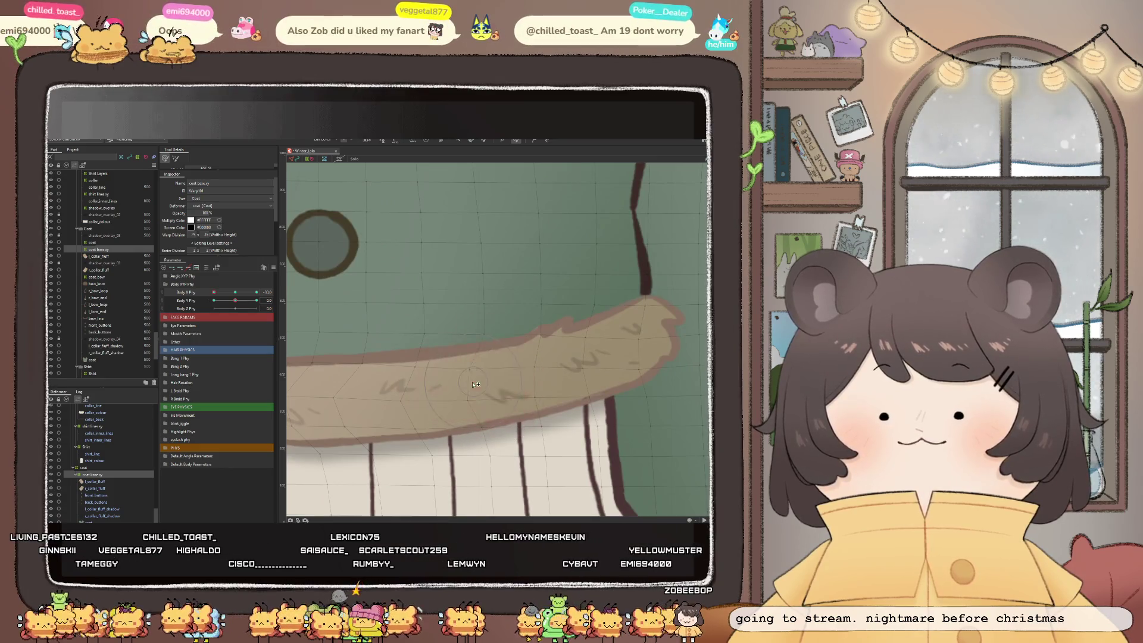
{"action": "mouse_move", "coordinate": [527, 380]}
{"action": "left_mouse_down"}
{"action": "mouse_move", "coordinate": [513, 382]}
{"action": "mouse_move", "coordinate": [618, 351]}
{"action": "left_mouse_up"}
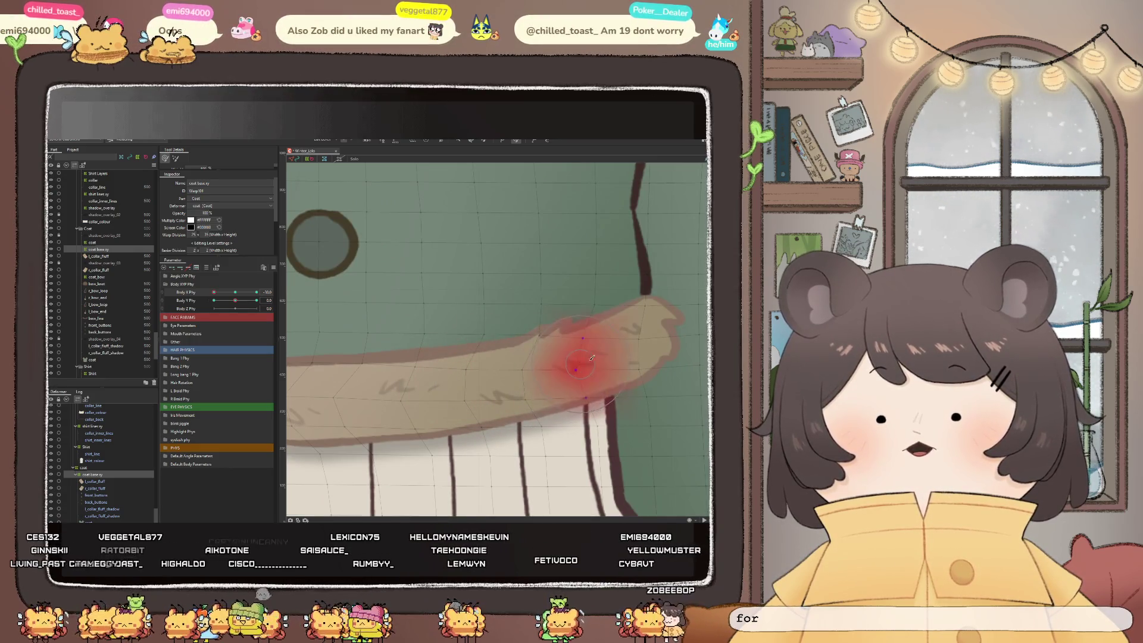
{"action": "scroll", "coordinate": [570, 361], "scroll_direction": "down", "scroll_amount": 2}
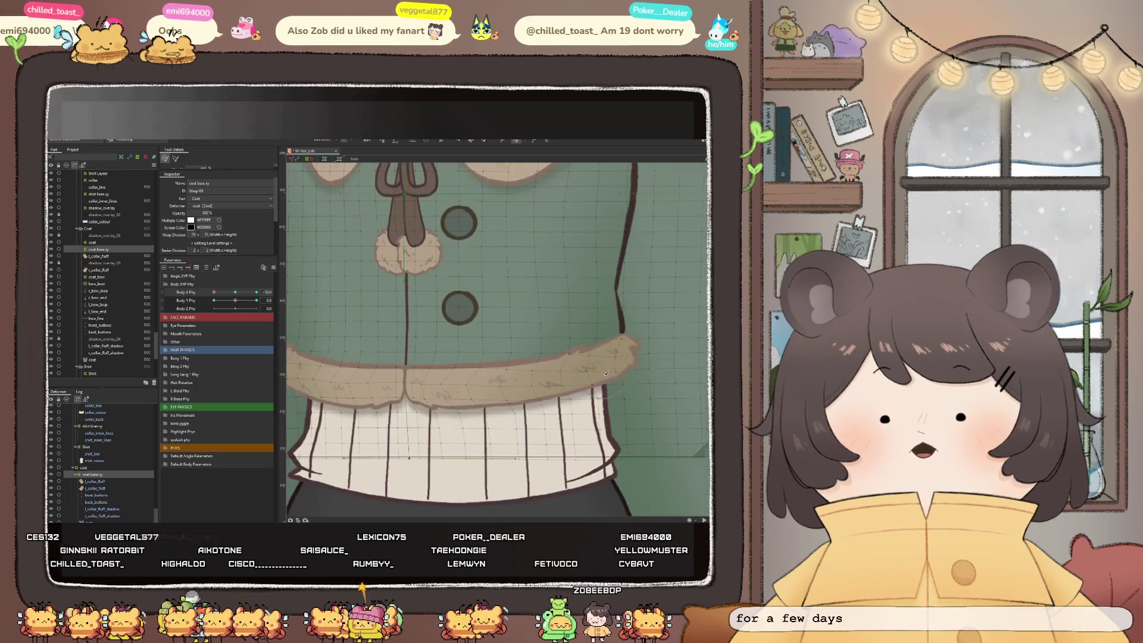
{"action": "scroll", "coordinate": [595, 356], "scroll_direction": "down", "scroll_amount": 2}
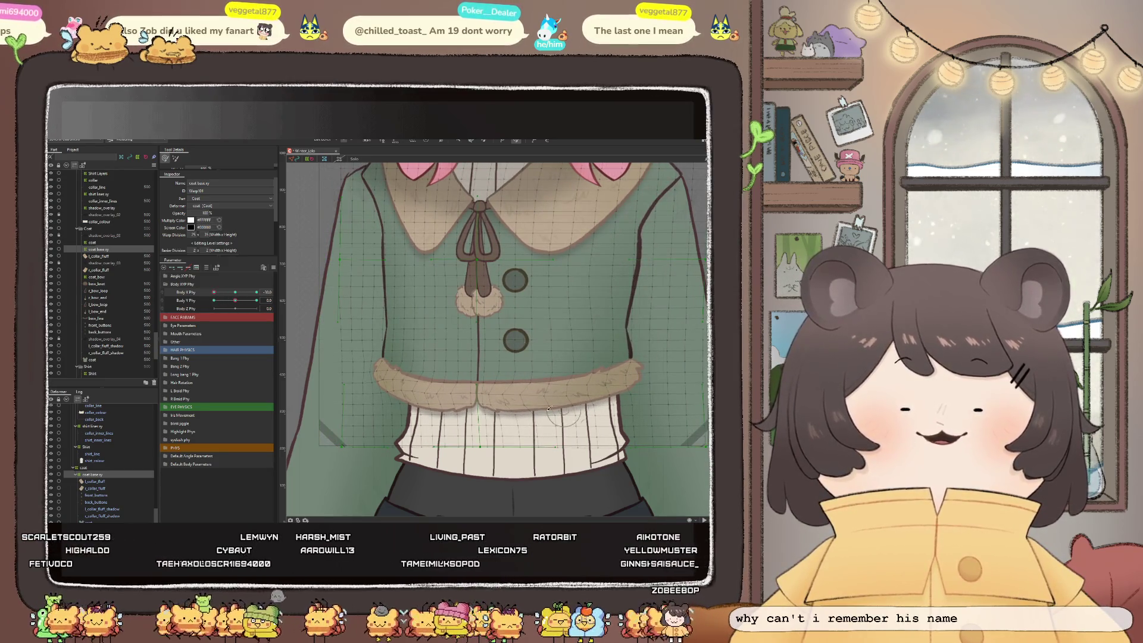
Push the waist fur band into shape, sweeping toward the right
{"action": "scroll", "coordinate": [477, 380], "scroll_direction": "up", "scroll_amount": 3}
{"action": "left_click_drag", "start_coordinate": [482, 387], "coordinate": [546, 397]}
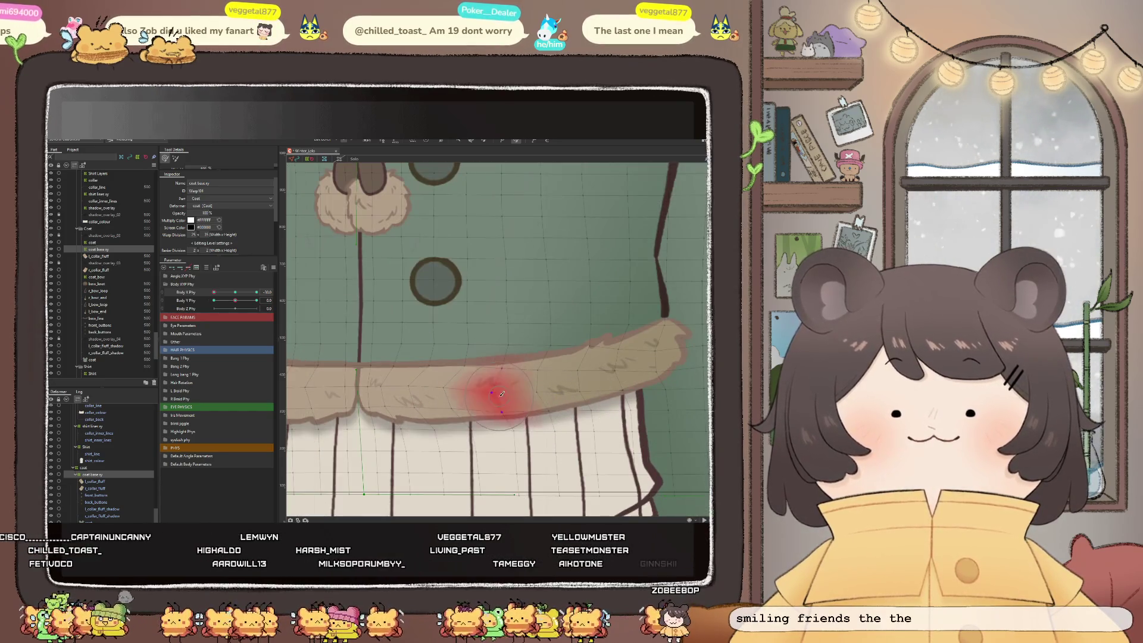
{"action": "left_click_drag", "start_coordinate": [518, 387], "coordinate": [649, 365]}
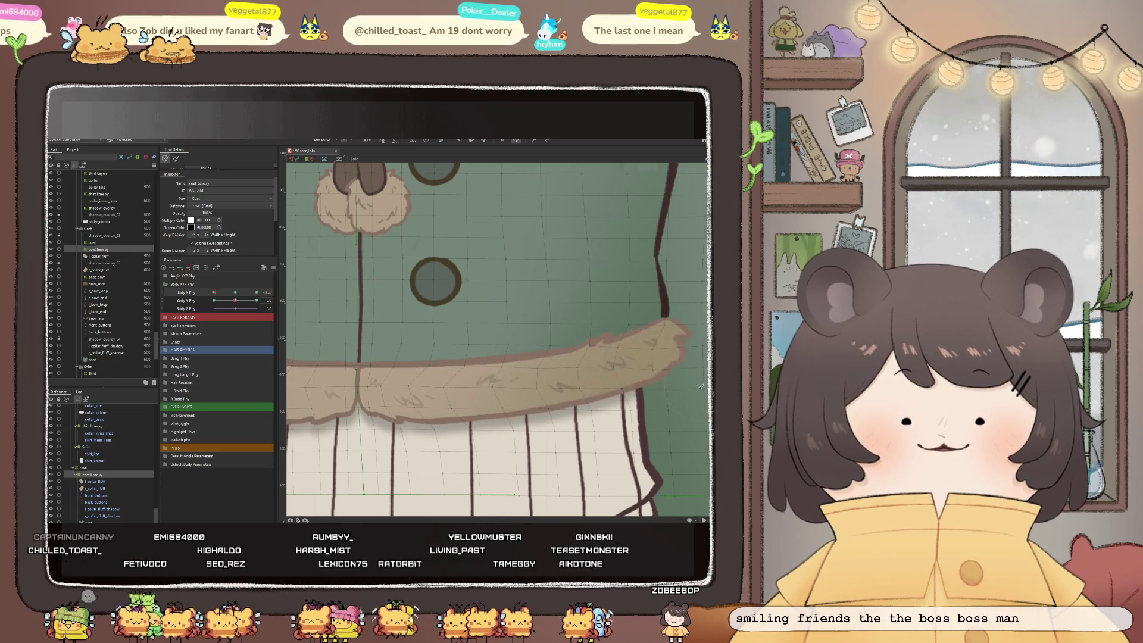
{"action": "scroll", "coordinate": [474, 386], "scroll_direction": "down", "scroll_amount": 3}
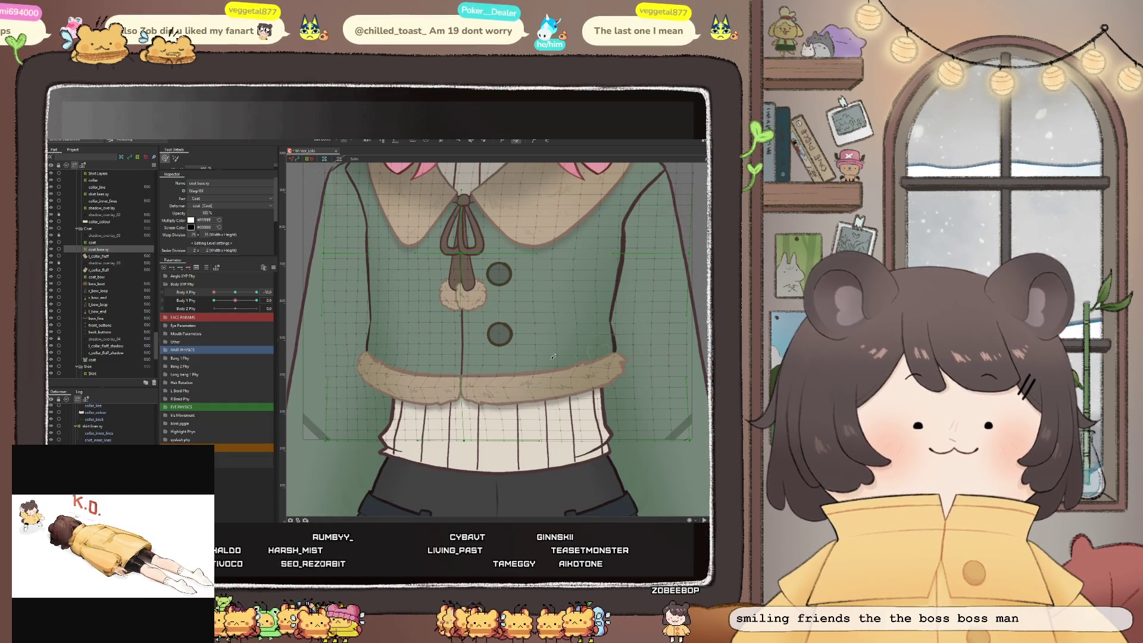
{"action": "scroll", "coordinate": [434, 381], "scroll_direction": "down", "scroll_amount": 2}
{"action": "scroll", "coordinate": [476, 370], "scroll_direction": "up", "scroll_amount": 3}
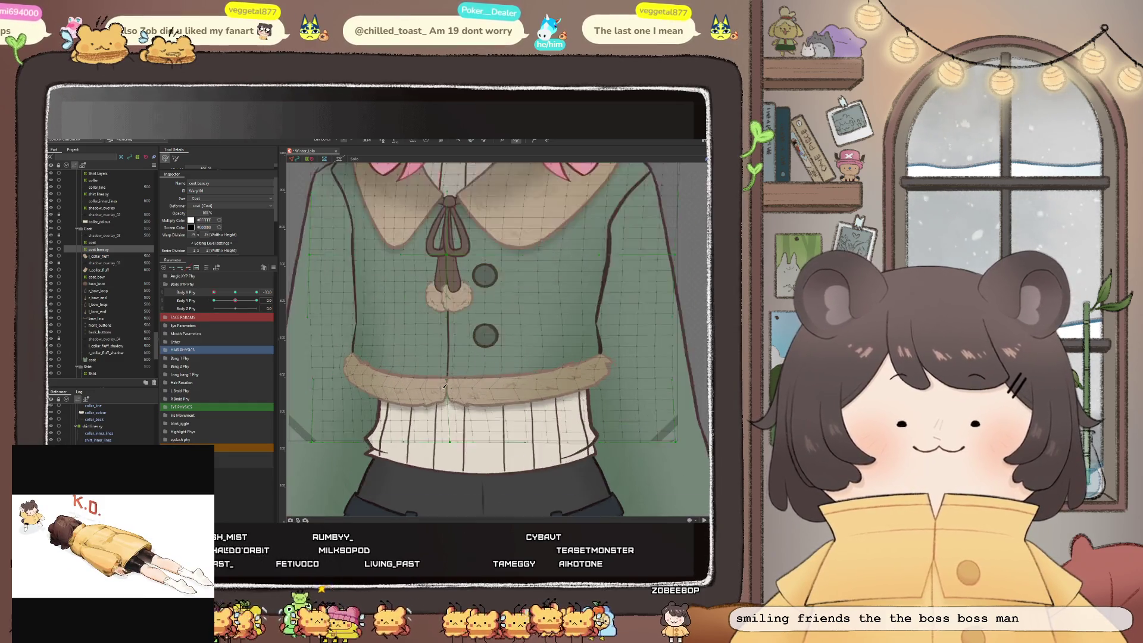
{"action": "scroll", "coordinate": [425, 379], "scroll_direction": "down", "scroll_amount": 2}
{"action": "scroll", "coordinate": [438, 383], "scroll_direction": "up", "scroll_amount": 2}
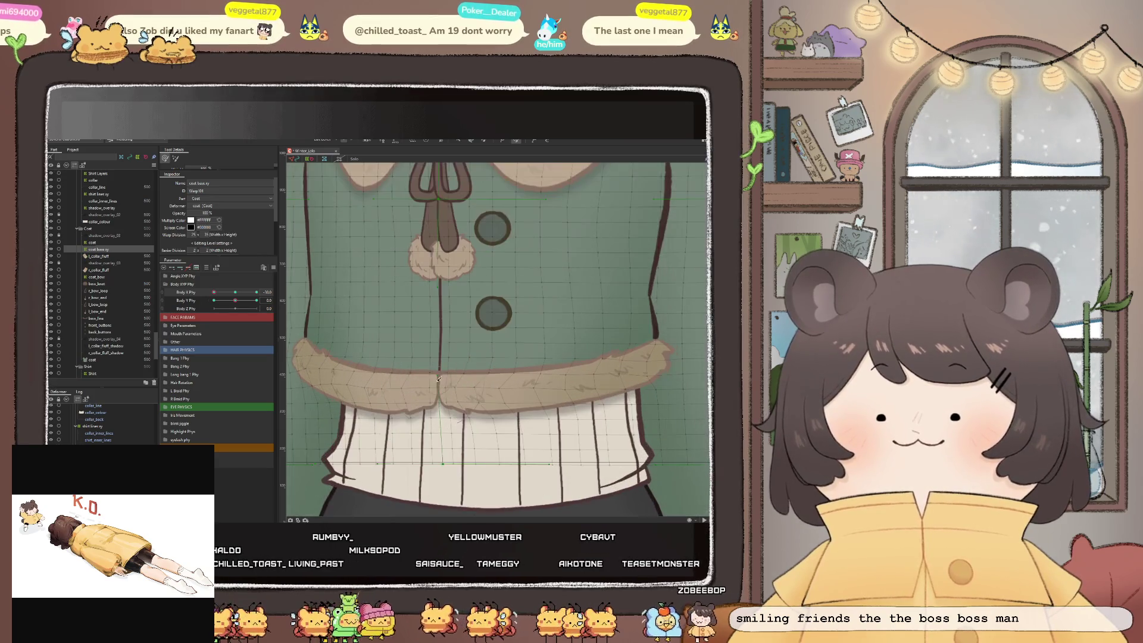
Scrub Body X Phy near neutral, right and to the far-left extreme to test the coat
{"action": "mouse_move", "coordinate": [214, 292]}
{"action": "left_mouse_down"}
{"action": "mouse_move", "coordinate": [235, 297]}
{"action": "mouse_move", "coordinate": [198, 295]}
{"action": "left_mouse_up"}
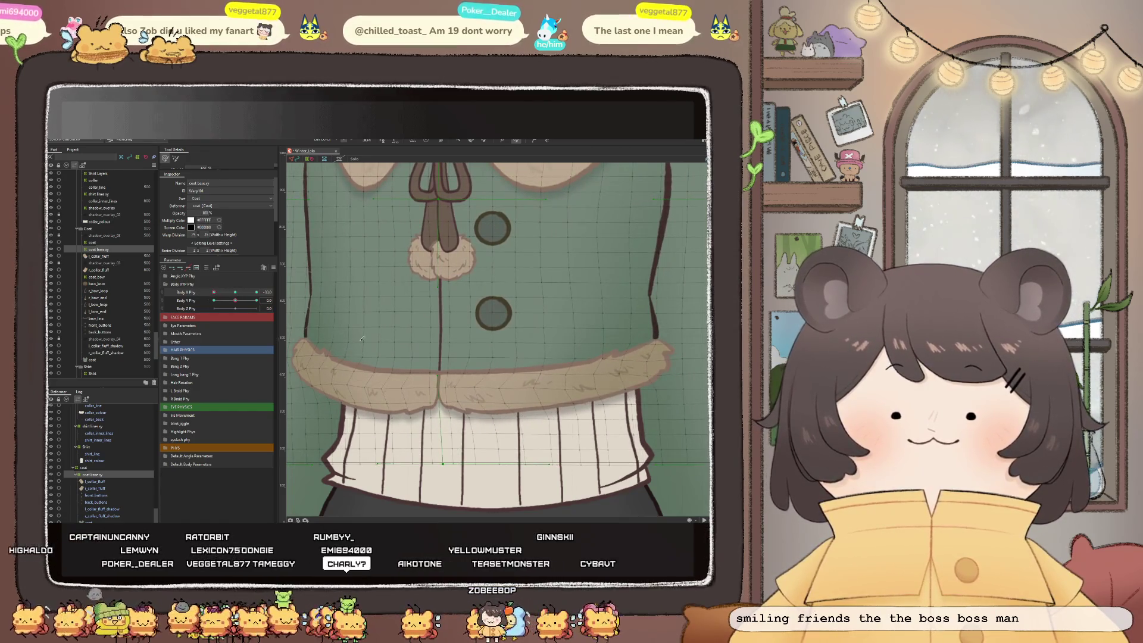
{"action": "scroll", "coordinate": [491, 396], "scroll_direction": "down", "scroll_amount": 2}
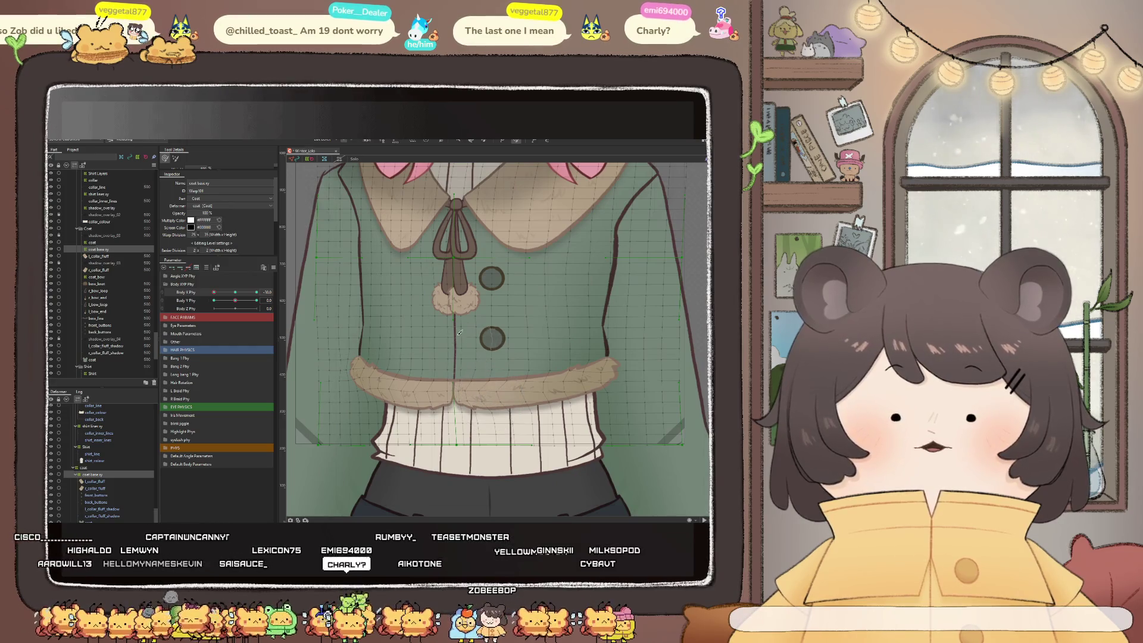
{"action": "scroll", "coordinate": [455, 325], "scroll_direction": "up", "scroll_amount": 2}
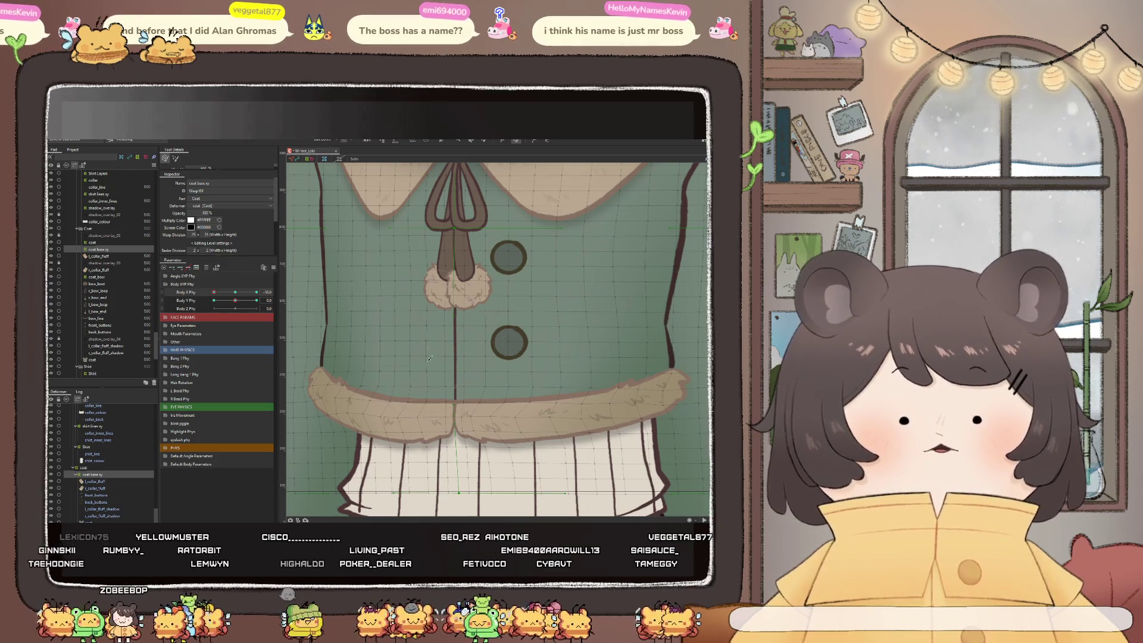
{"action": "scroll", "coordinate": [442, 390], "scroll_direction": "down", "scroll_amount": 2}
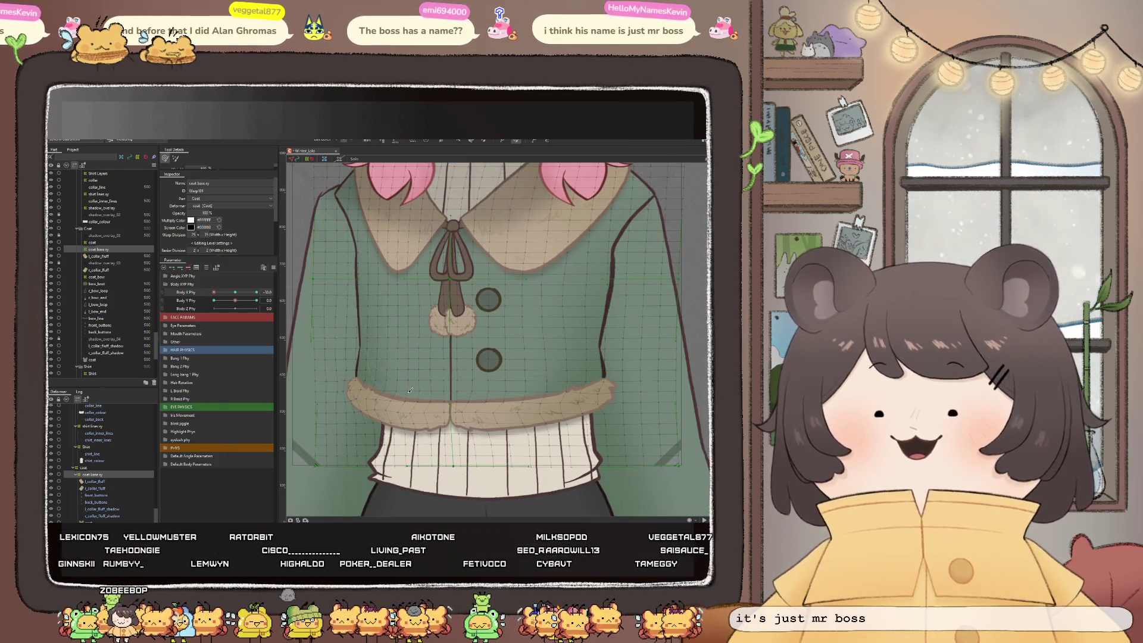
{"action": "scroll", "coordinate": [234, 433], "scroll_direction": "down", "scroll_amount": 2}
{"action": "left_click_drag", "start_coordinate": [215, 291], "coordinate": [231, 295]}
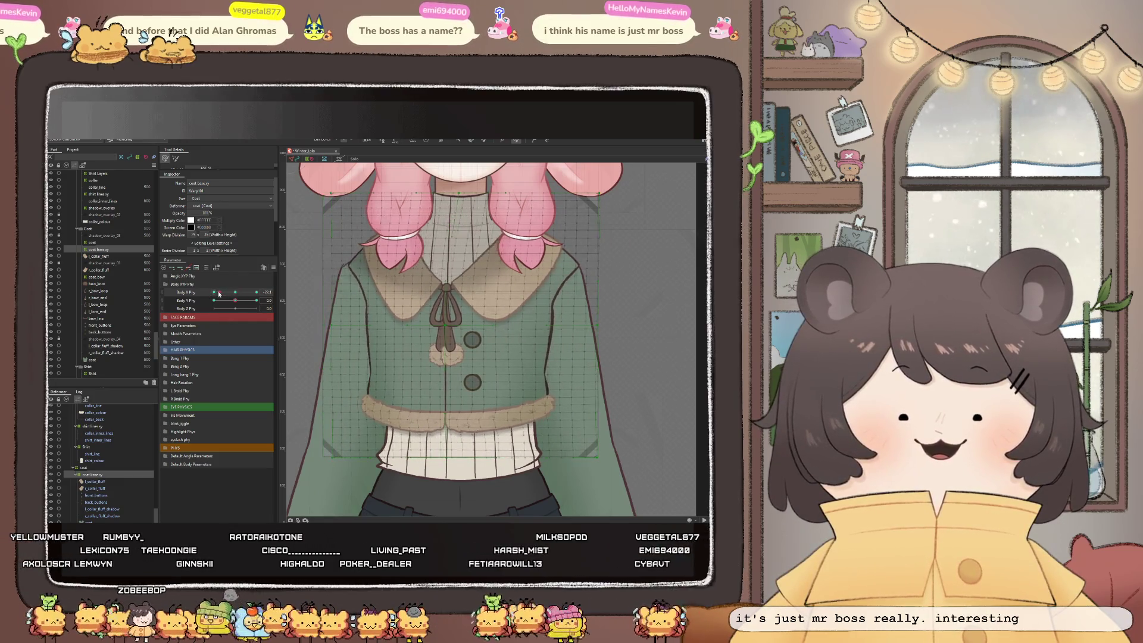
{"action": "left_click_drag", "start_coordinate": [231, 296], "coordinate": [202, 292]}
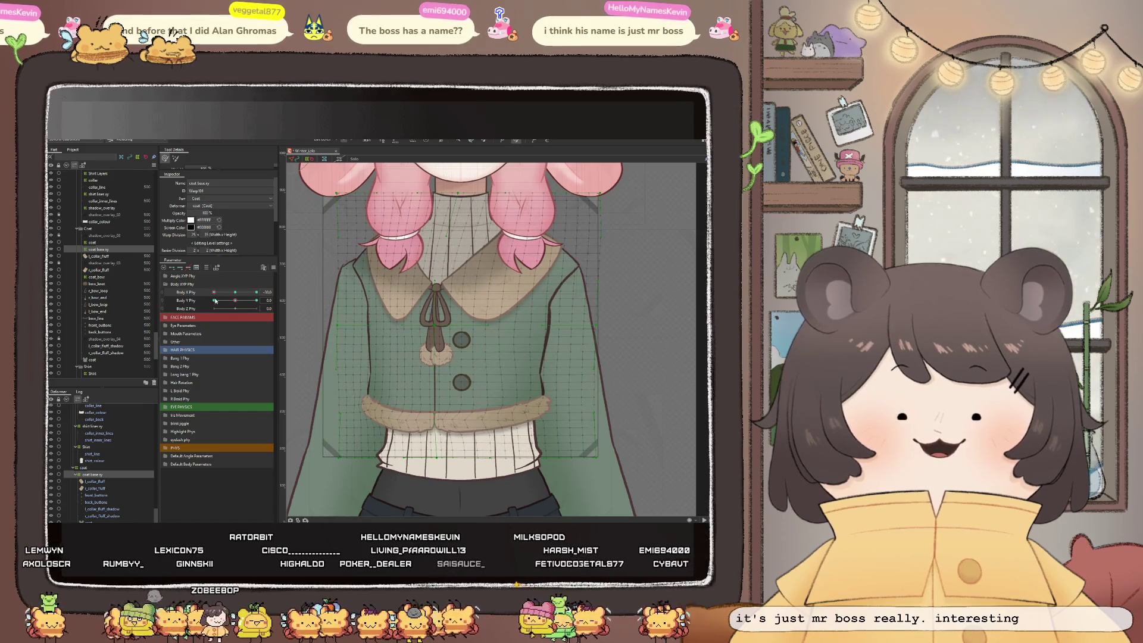
{"action": "scroll", "coordinate": [308, 365], "scroll_direction": "down", "scroll_amount": 3}
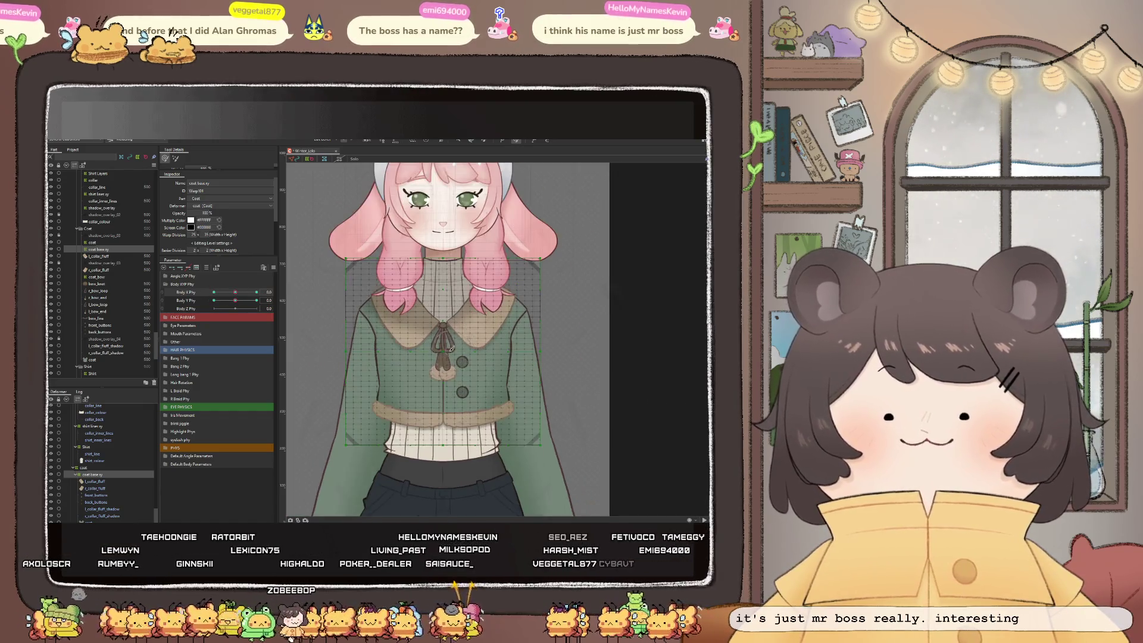
Select the left and right collar fluff parts and preview them at a slight sway
{"action": "left_click", "coordinate": [96, 481]}
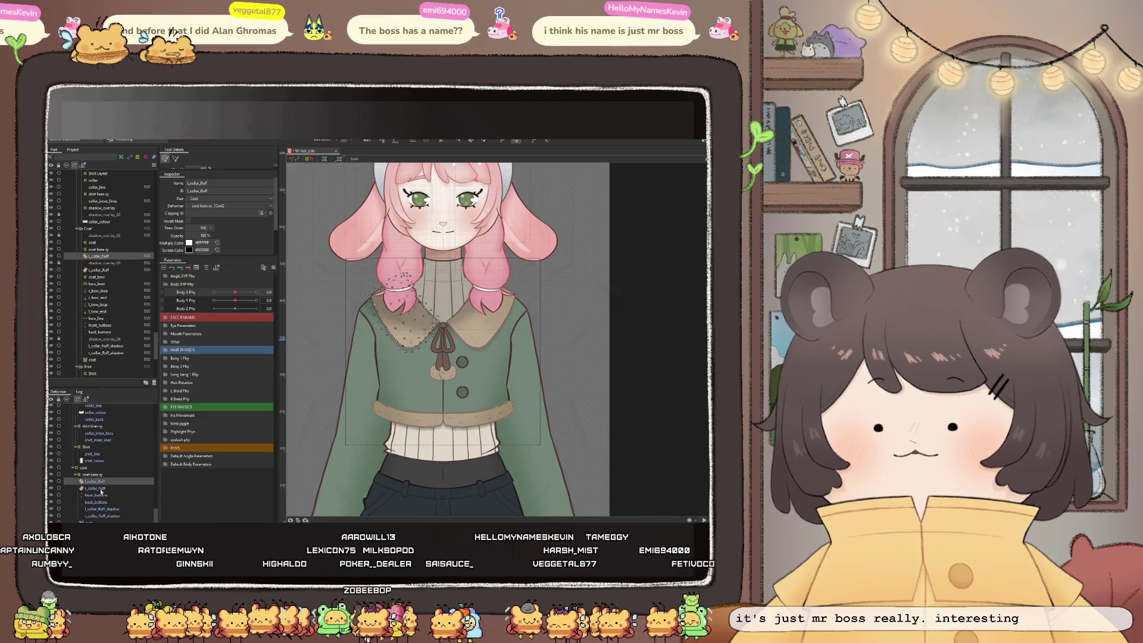
{"action": "left_click", "coordinate": [99, 488], "text": "ctrl"}
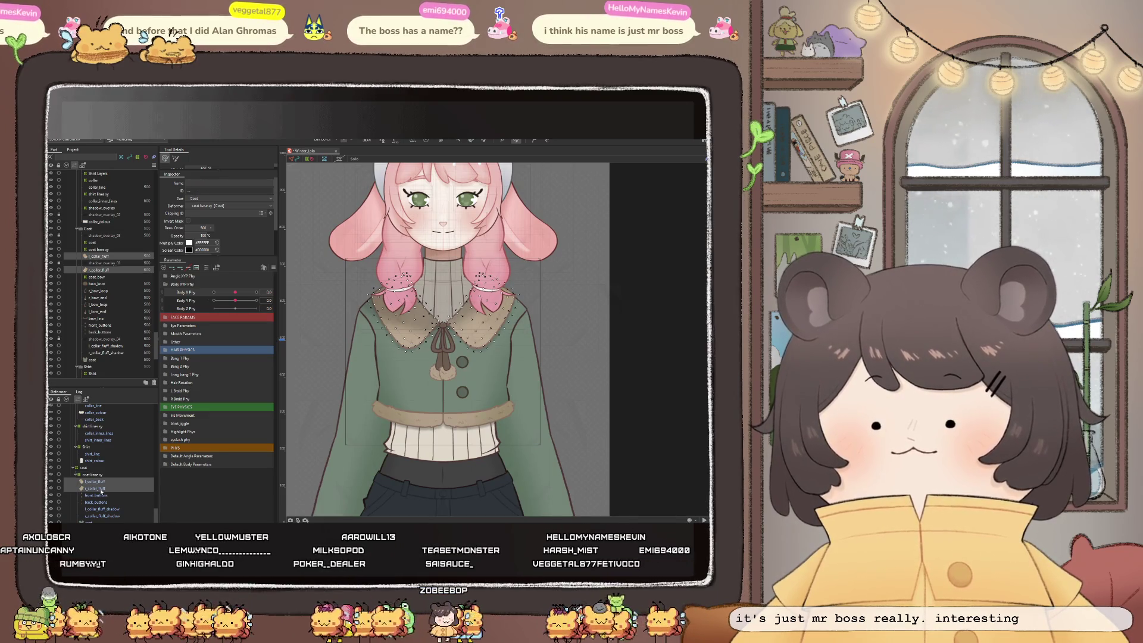
{"action": "left_click_drag", "start_coordinate": [235, 292], "coordinate": [204, 304]}
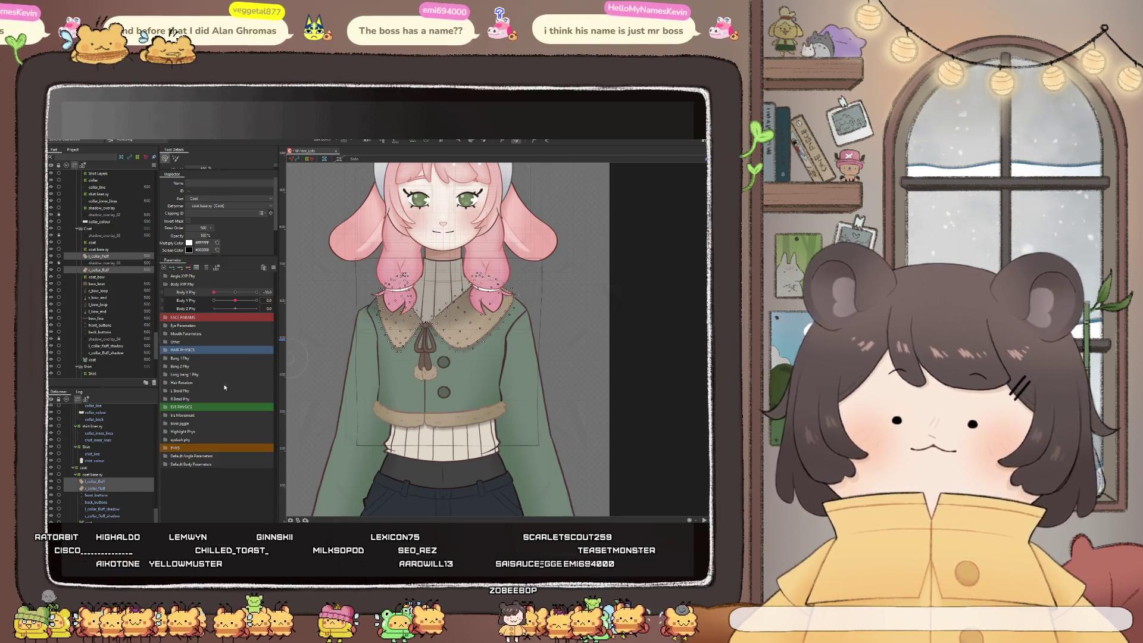
Key back_buttons on Body X/Y Phy, set Body X Phy to -10, and shift the buttons slightly right
{"action": "left_click", "coordinate": [96, 495]}
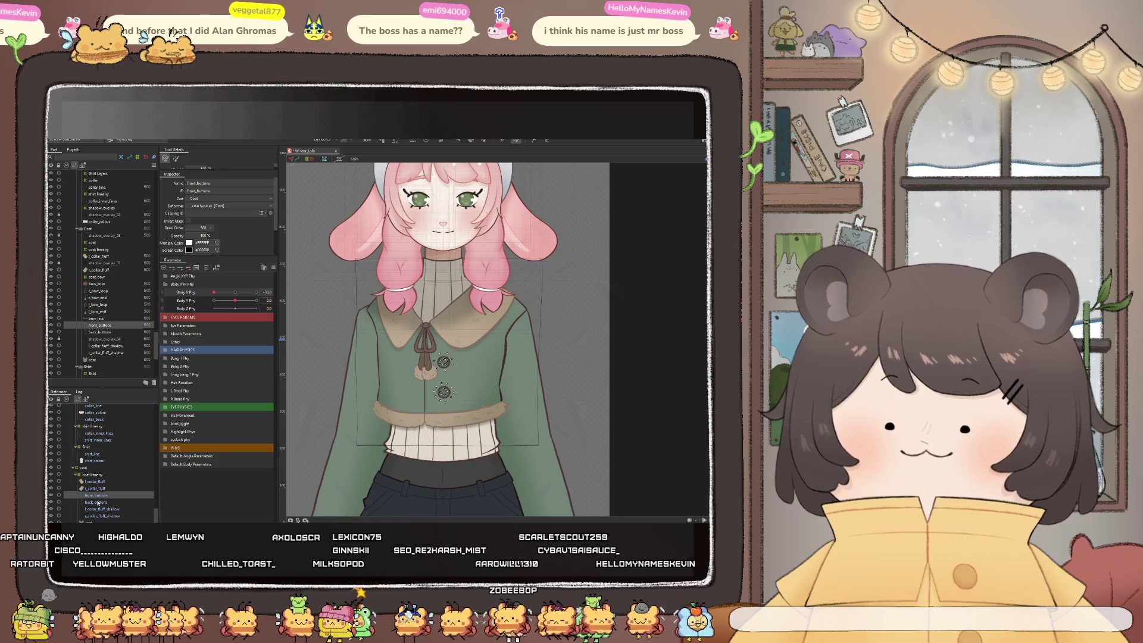
{"action": "left_click", "coordinate": [98, 503]}
{"action": "double_click", "coordinate": [191, 292]}
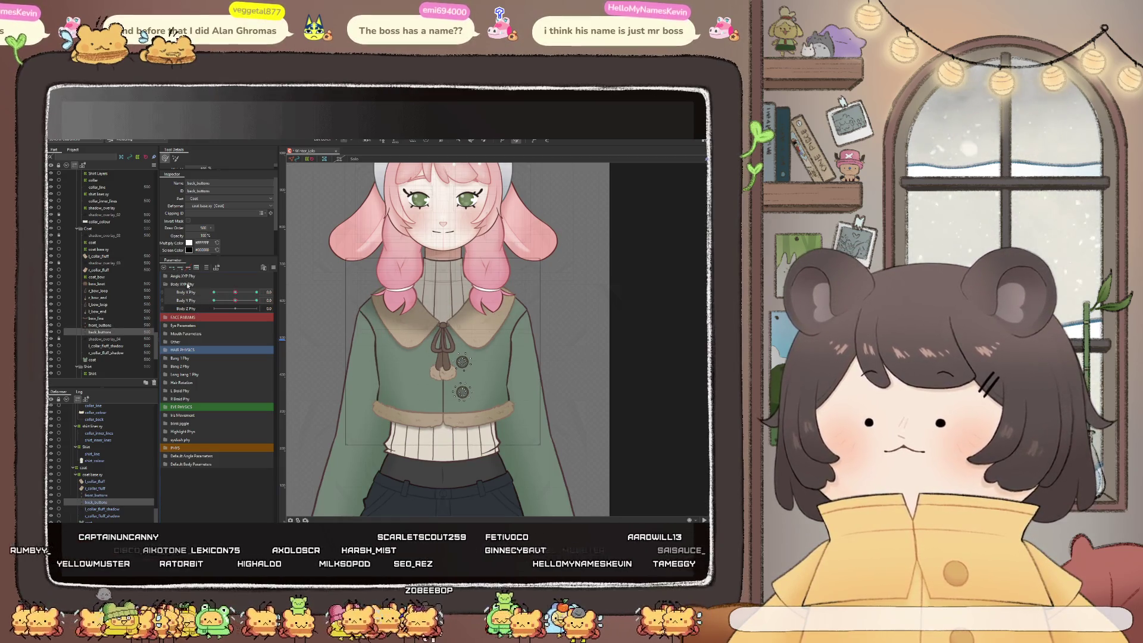
{"action": "left_click", "coordinate": [234, 293]}
{"action": "left_click_drag", "start_coordinate": [235, 292], "coordinate": [214, 292]}
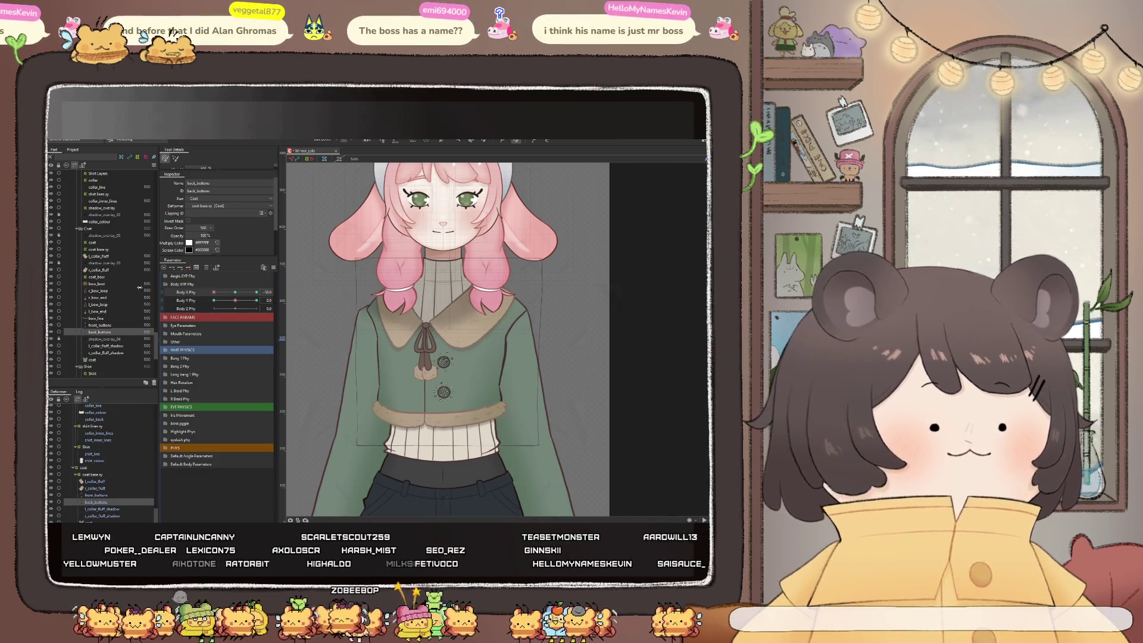
{"action": "scroll", "coordinate": [451, 430], "scroll_direction": "up", "scroll_amount": 3}
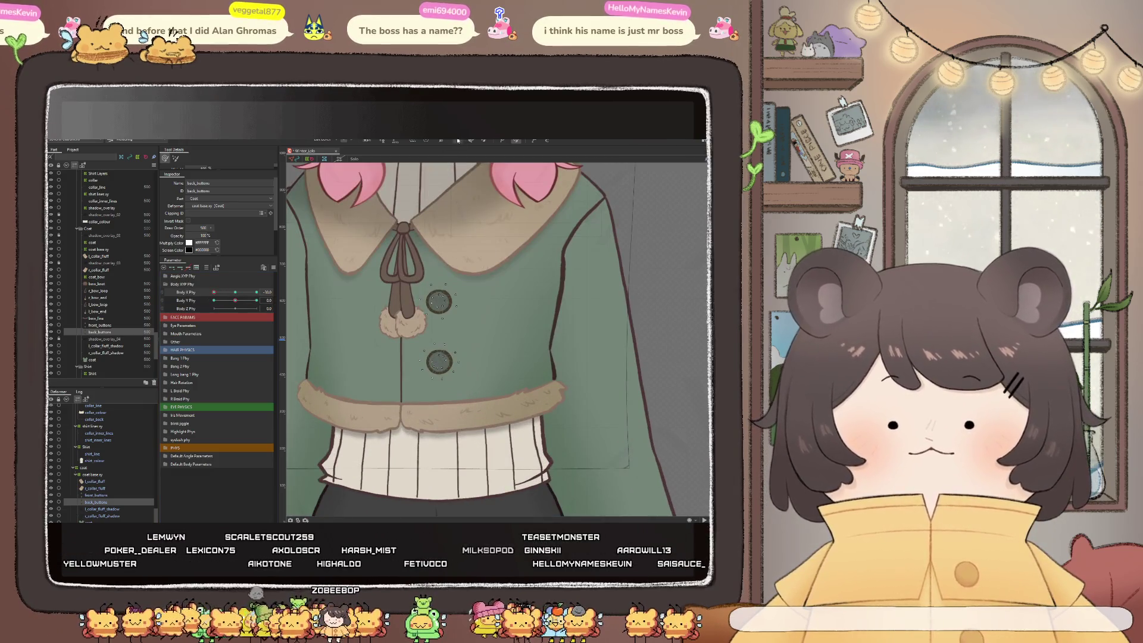
{"action": "scroll", "coordinate": [427, 340], "scroll_direction": "up", "scroll_amount": 3}
{"action": "left_click_drag", "start_coordinate": [456, 320], "coordinate": [460, 320]}
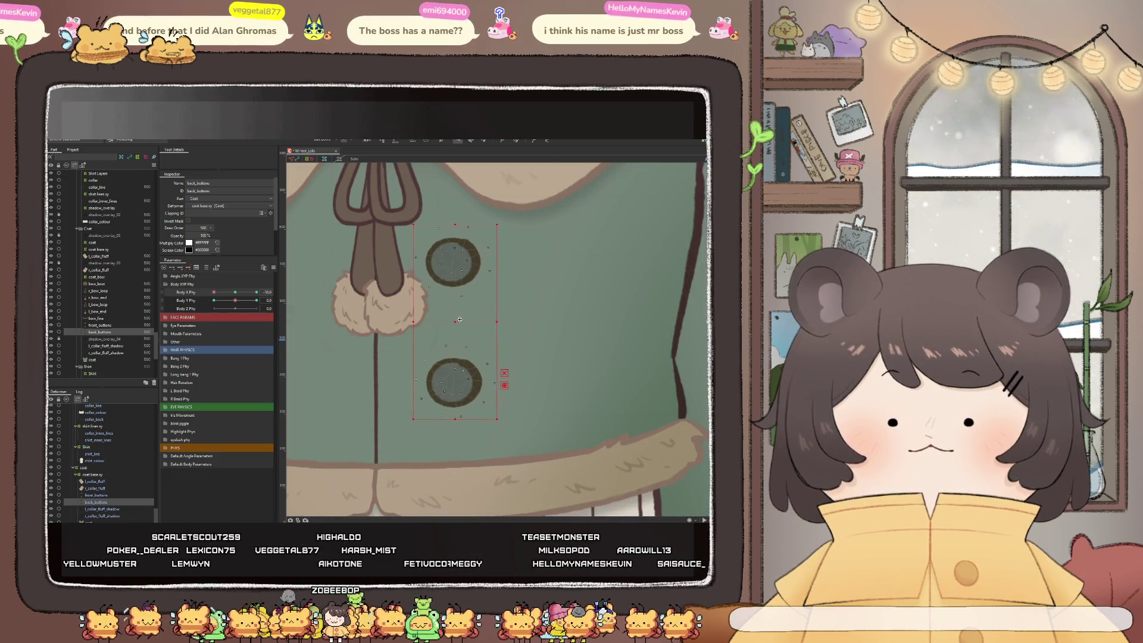
{"action": "scroll", "coordinate": [459, 321], "scroll_direction": "down", "scroll_amount": 4}
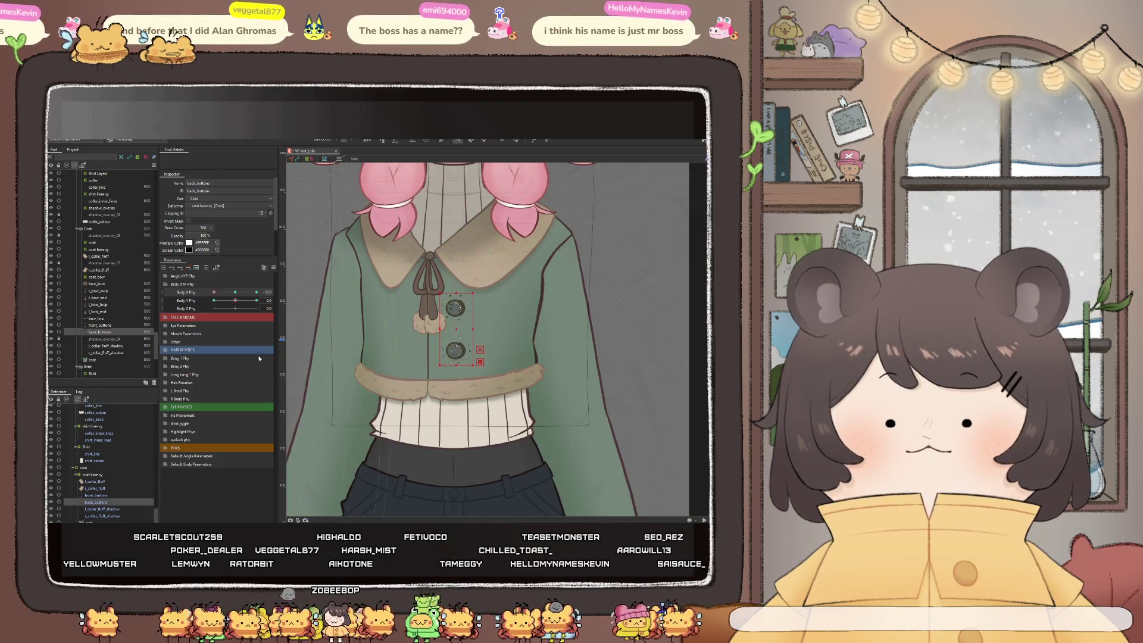
{"action": "left_click_drag", "start_coordinate": [218, 295], "coordinate": [214, 293]}
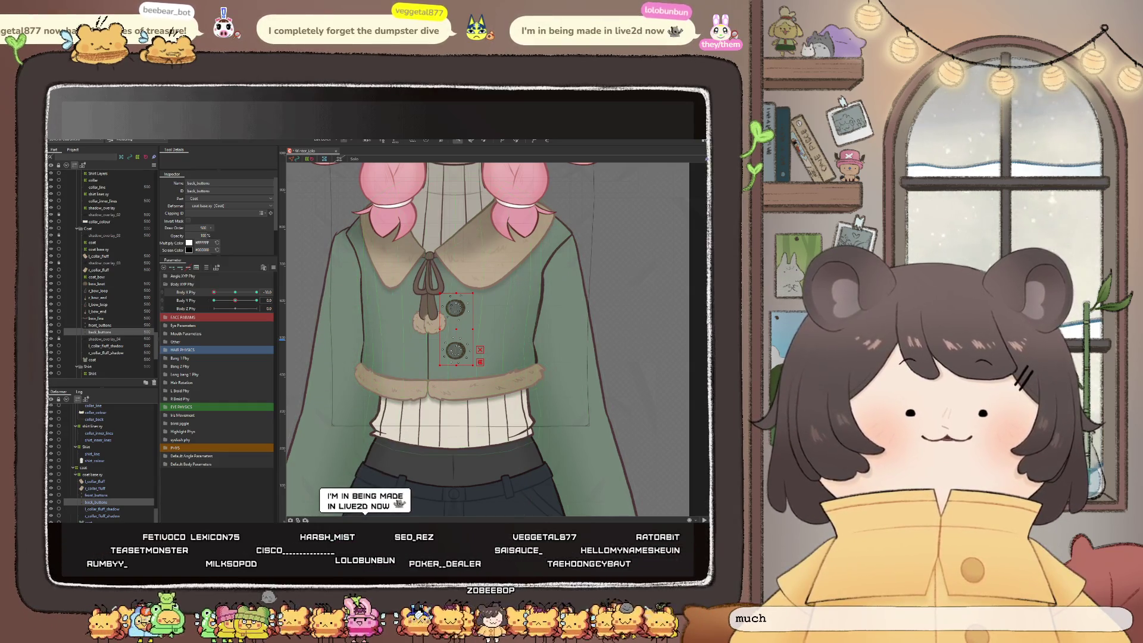
Select front_buttons and set Body X Phy to its -30 extreme with the deform brush active
{"action": "scroll", "coordinate": [461, 295], "scroll_direction": "up", "scroll_amount": 2}
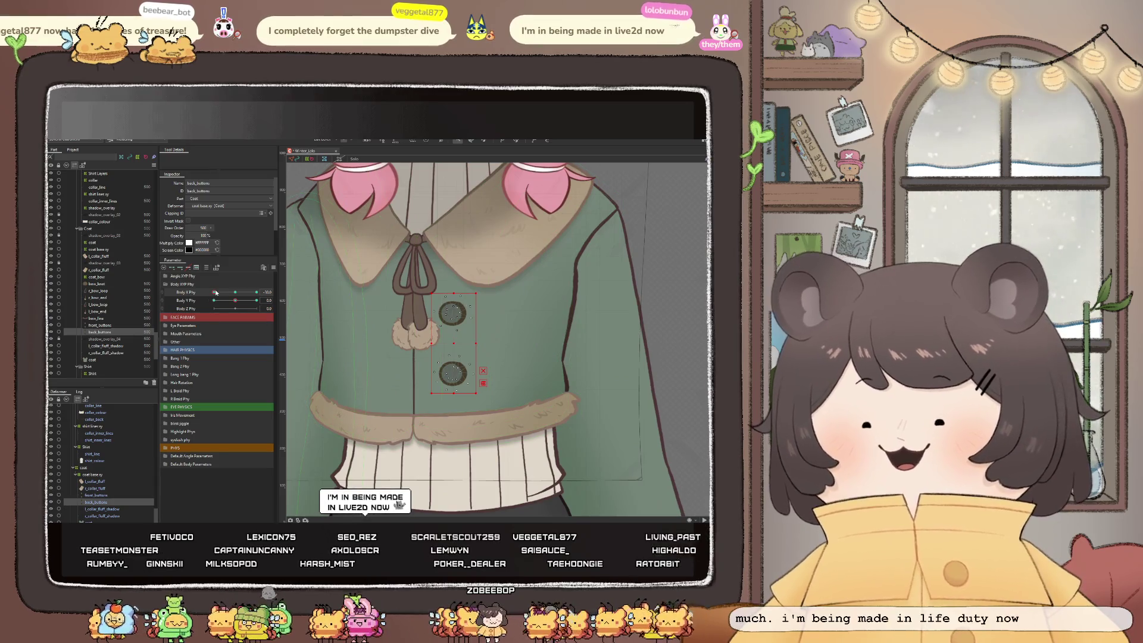
{"action": "left_click", "coordinate": [95, 494]}
{"action": "left_click_drag", "start_coordinate": [214, 292], "coordinate": [235, 292]}
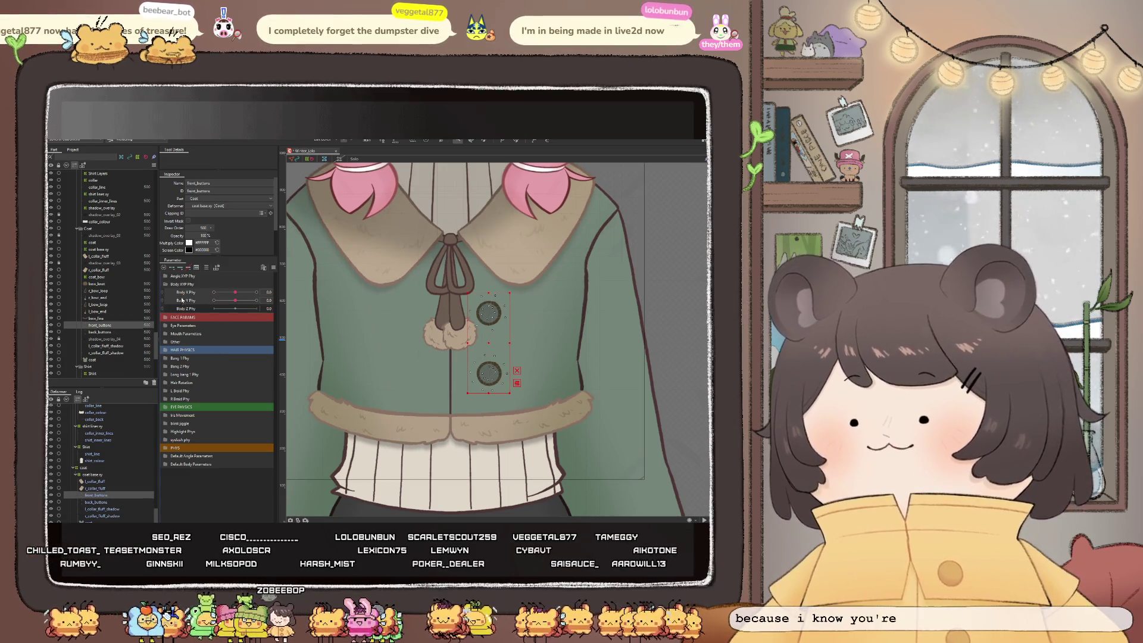
{"action": "left_click", "coordinate": [215, 292]}
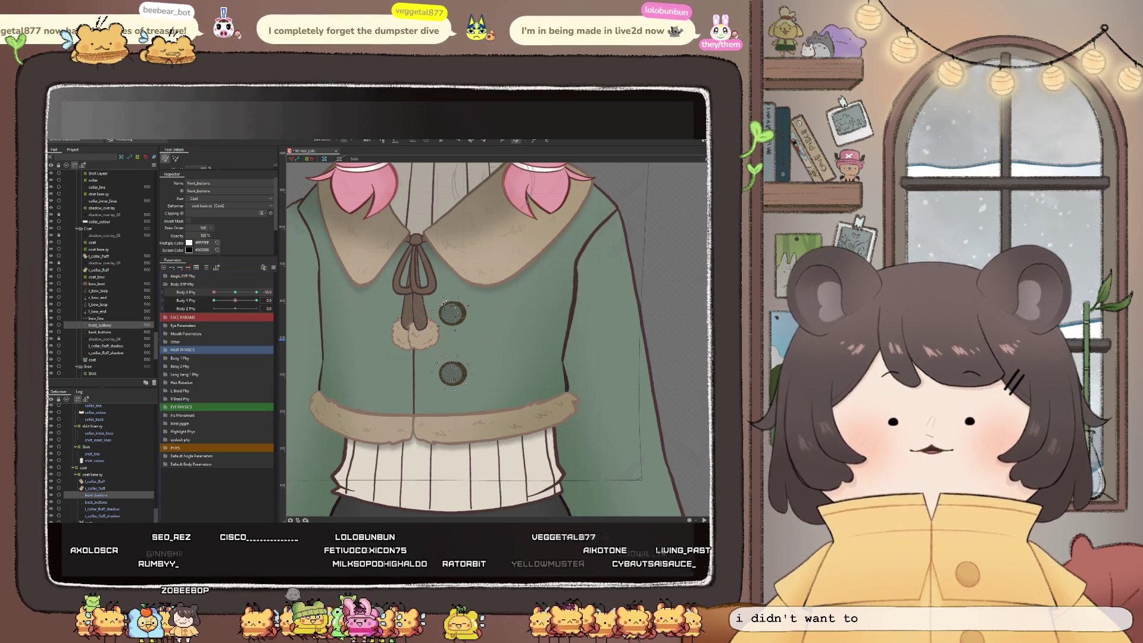
{"action": "scroll", "coordinate": [429, 378], "scroll_direction": "up", "scroll_amount": 2}
{"action": "key", "text": "b"}
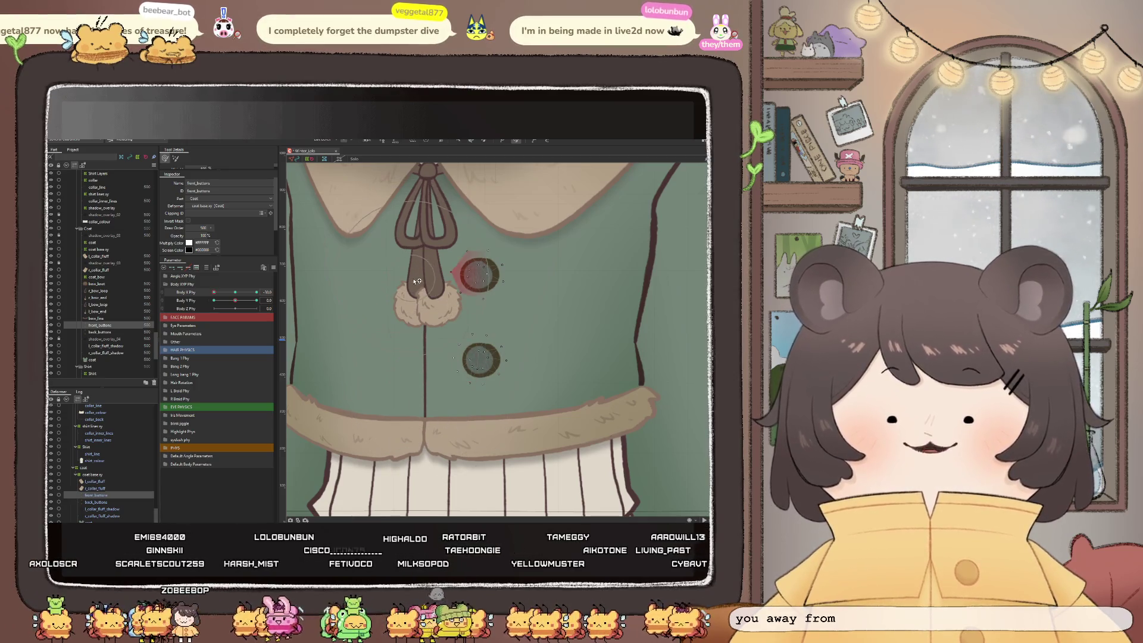
{"action": "scroll", "coordinate": [418, 281], "scroll_direction": "down", "scroll_amount": 2}
{"action": "scroll", "coordinate": [418, 281], "scroll_direction": "down", "scroll_amount": 2}
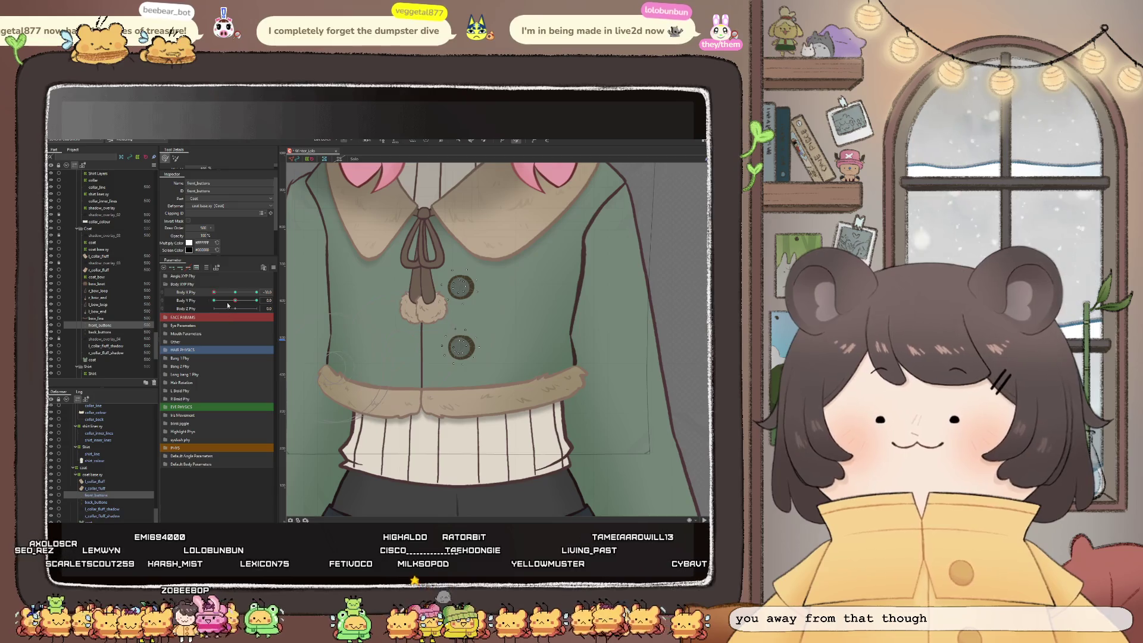
{"action": "mouse_move", "coordinate": [214, 292]}
{"action": "left_mouse_down"}
{"action": "mouse_move", "coordinate": [232, 298]}
{"action": "mouse_move", "coordinate": [214, 293]}
{"action": "left_mouse_up"}
{"action": "scroll", "coordinate": [428, 347], "scroll_direction": "down", "scroll_amount": 2}
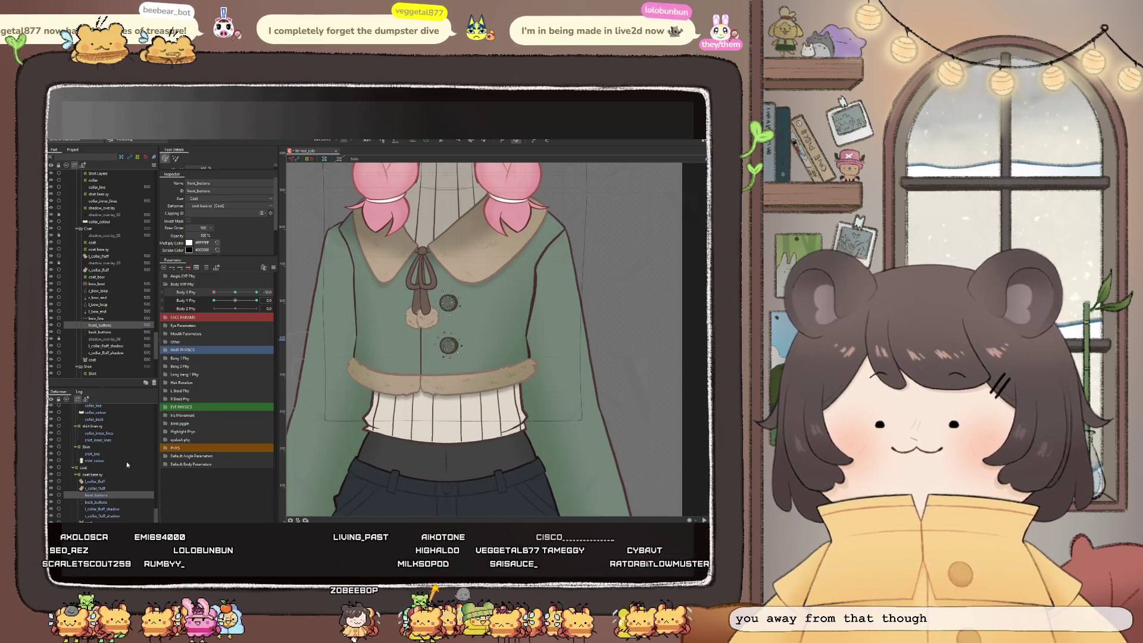
Add back_buttons to the selection and nudge both buttons left to match the coat
{"action": "left_click", "coordinate": [98, 503], "text": "ctrl"}
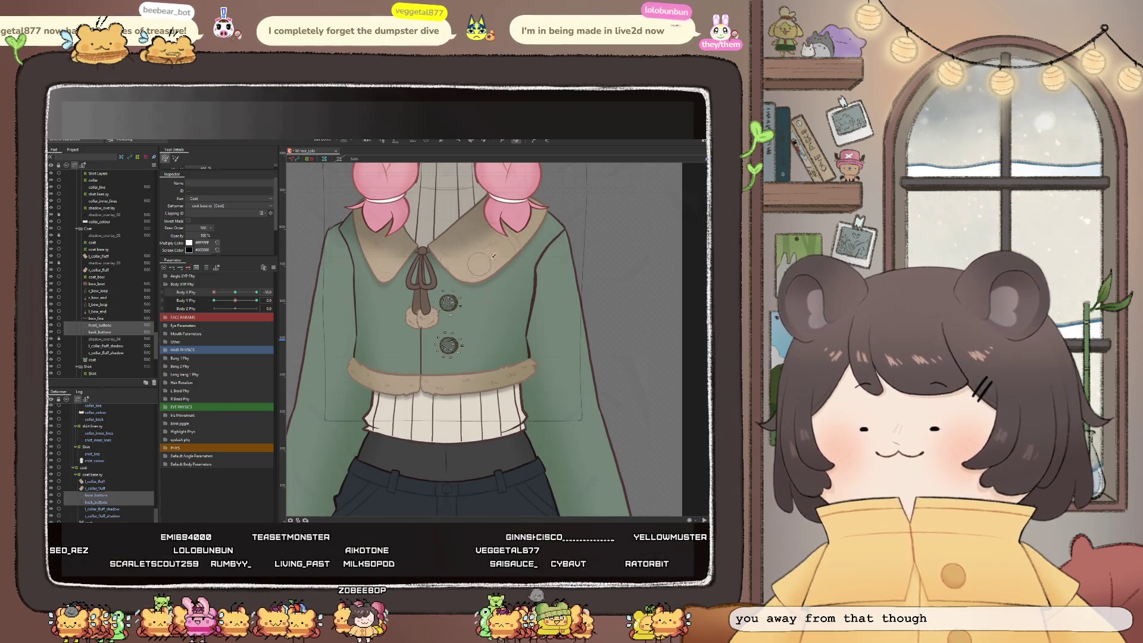
{"action": "left_click", "coordinate": [458, 140]}
{"action": "scroll", "coordinate": [466, 328], "scroll_direction": "up", "scroll_amount": 2}
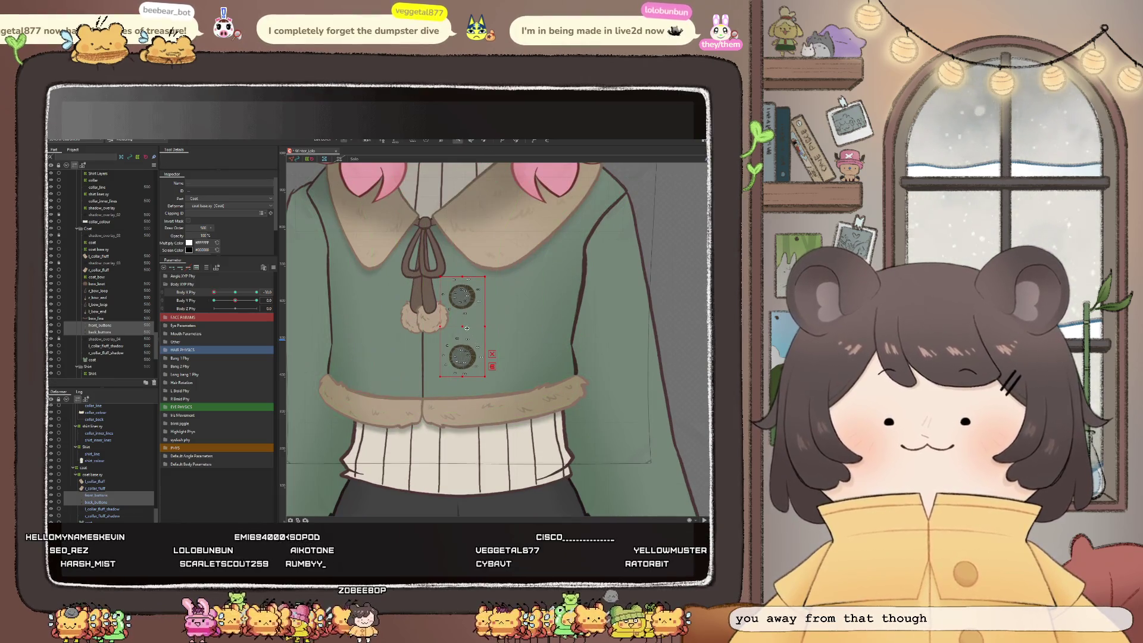
{"action": "left_click_drag", "start_coordinate": [465, 327], "coordinate": [462, 328]}
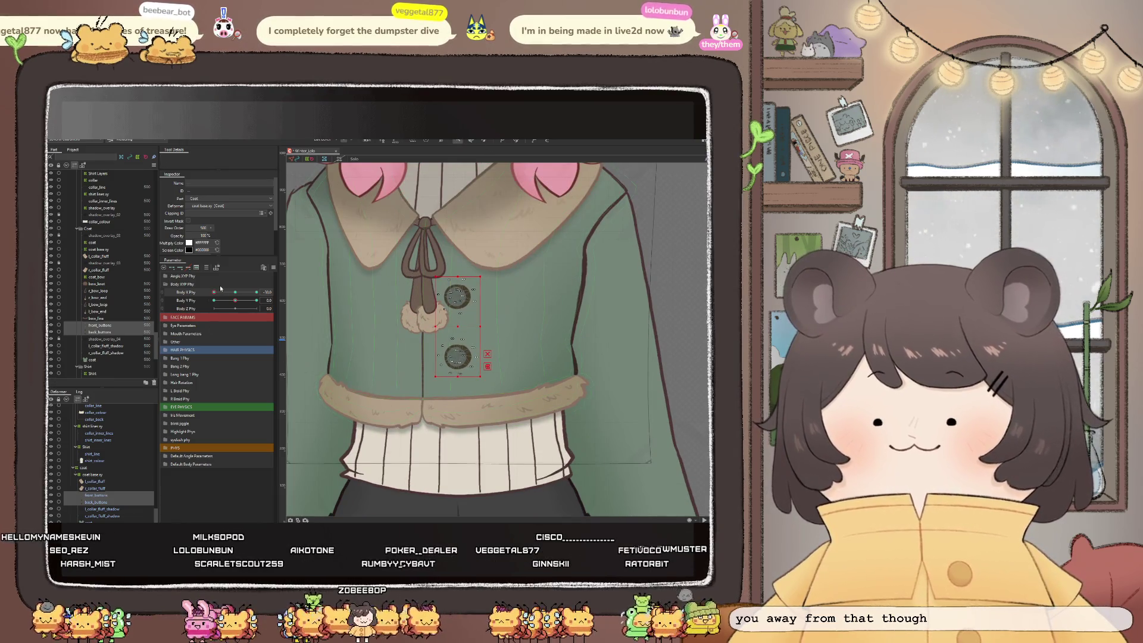
Scrub Body X Phy to check the buttons follow the sway, then deselect them
{"action": "left_click_drag", "start_coordinate": [213, 292], "coordinate": [205, 299]}
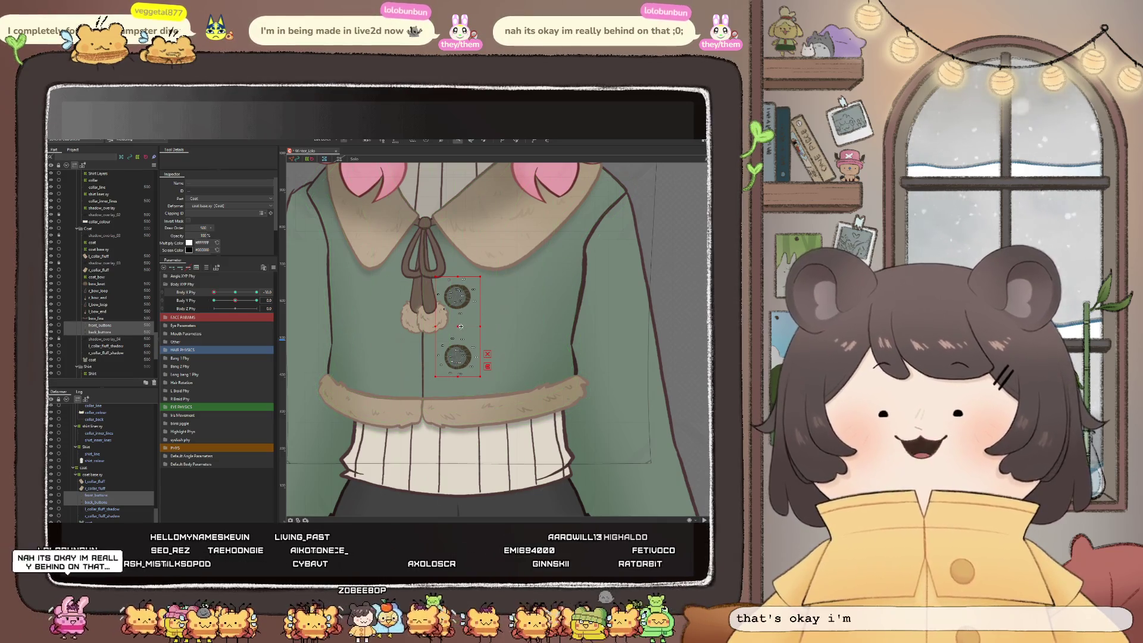
{"action": "scroll", "coordinate": [459, 325], "scroll_direction": "up", "scroll_amount": 2}
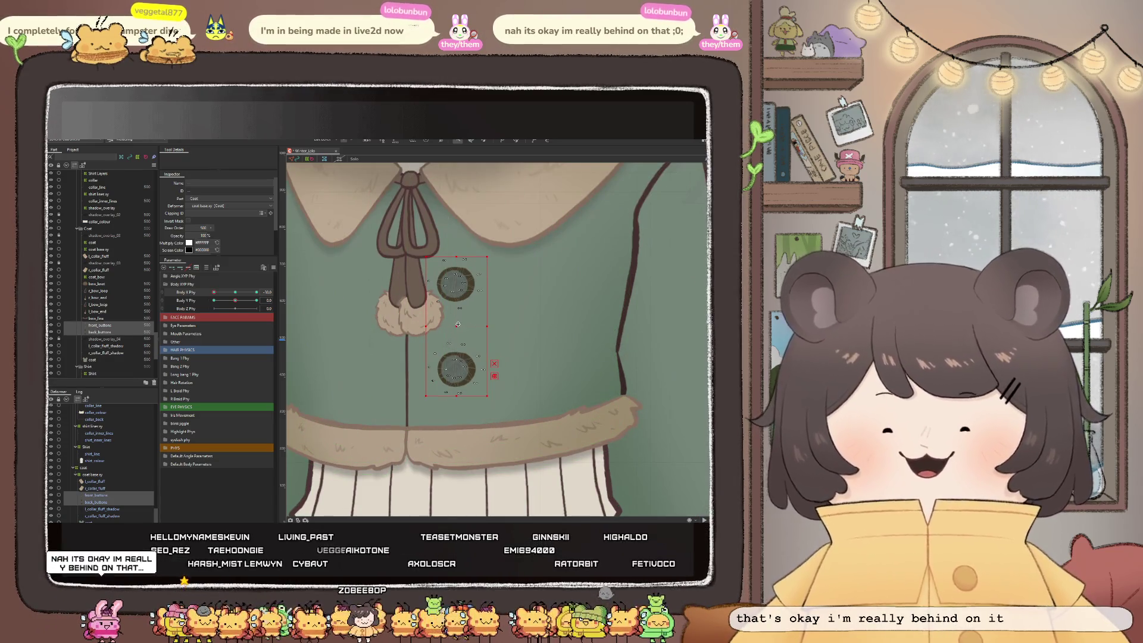
{"action": "left_click_drag", "start_coordinate": [227, 293], "coordinate": [209, 293]}
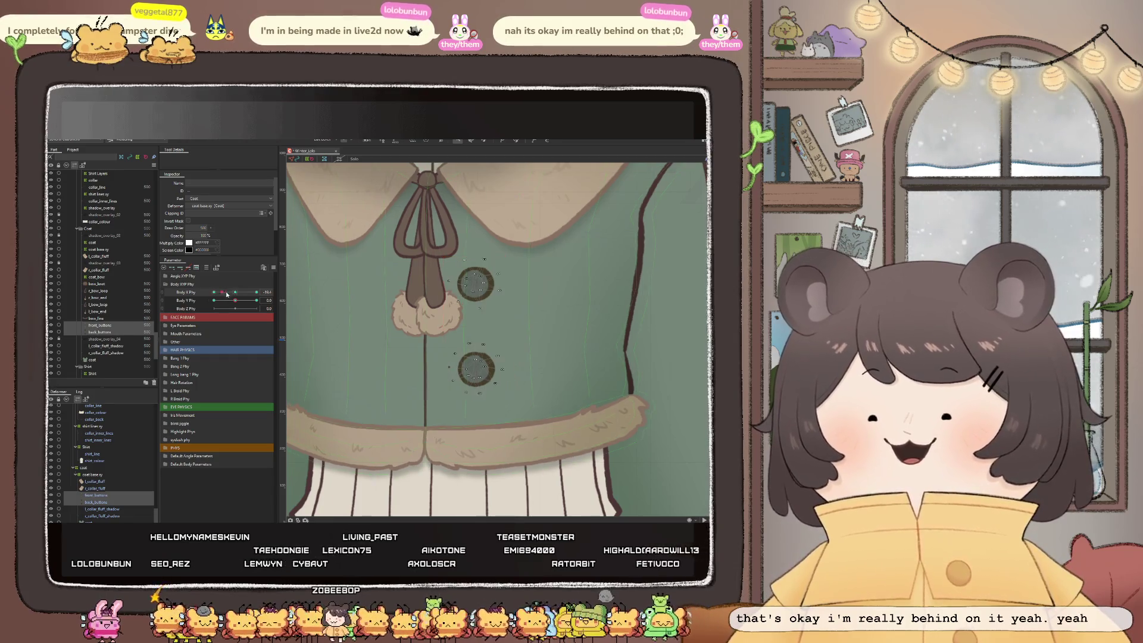
{"action": "scroll", "coordinate": [402, 344], "scroll_direction": "down", "scroll_amount": 3}
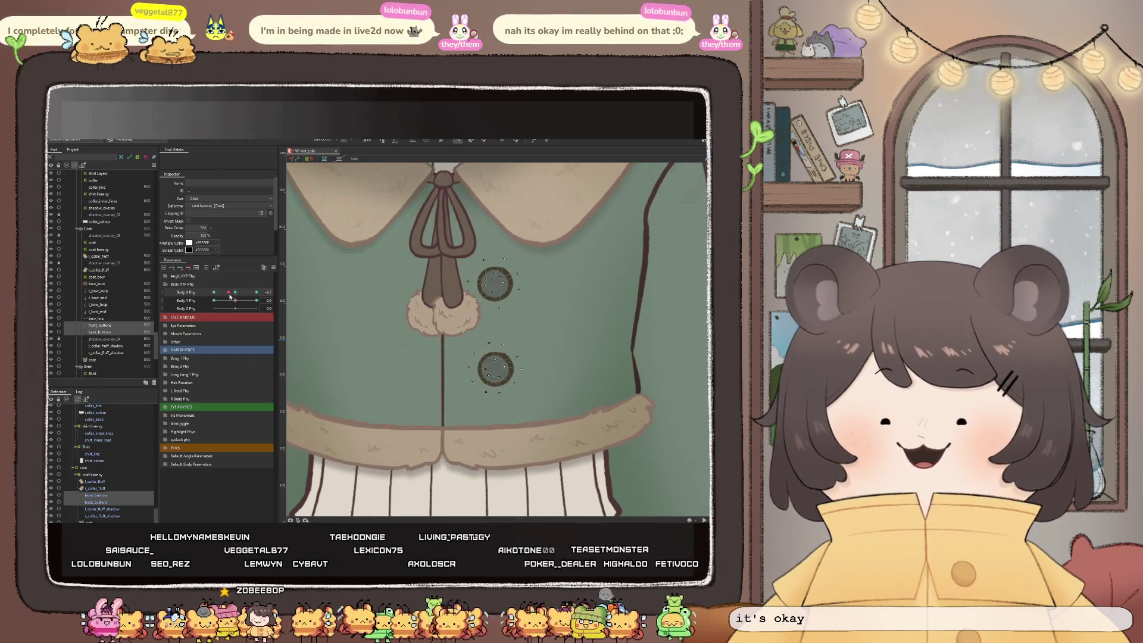
{"action": "scroll", "coordinate": [402, 343], "scroll_direction": "down", "scroll_amount": 1}
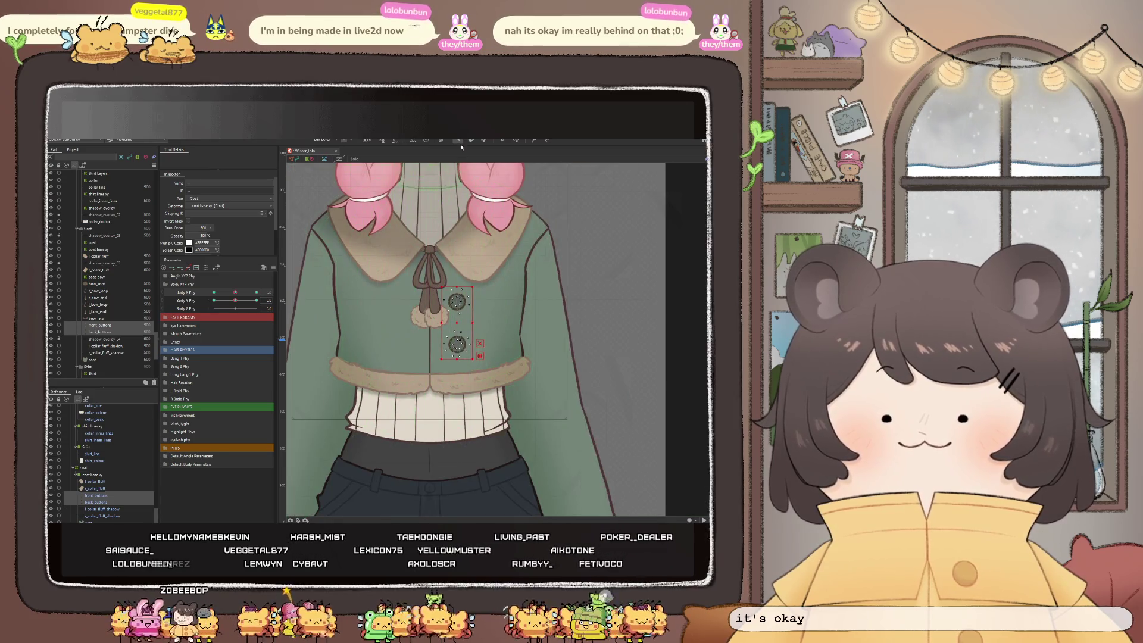
{"action": "key", "text": "Escape"}
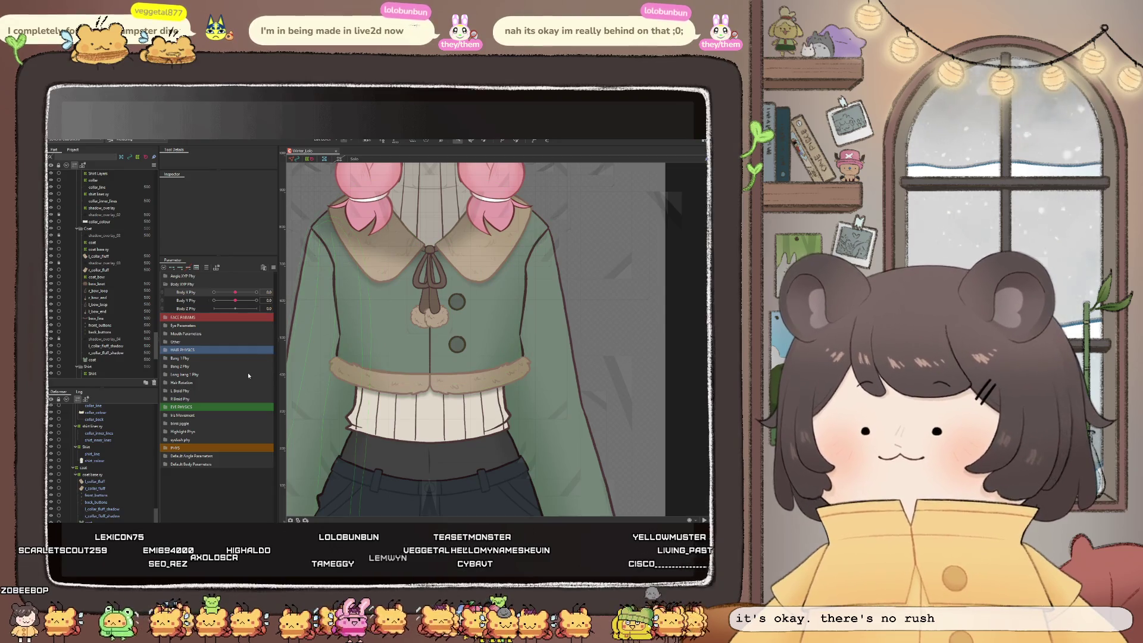
Select coat_shadow, shift it slightly right at Body X Phy -30, and test the body sway
{"action": "scroll", "coordinate": [103, 494], "scroll_direction": "down", "scroll_amount": 1}
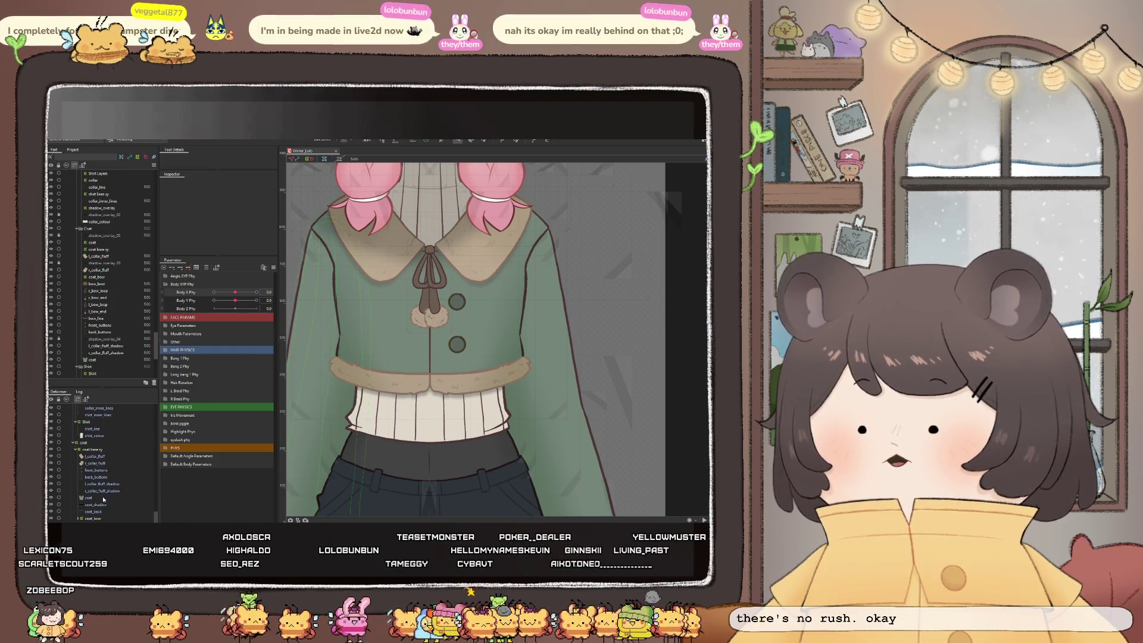
{"action": "left_click", "coordinate": [103, 505]}
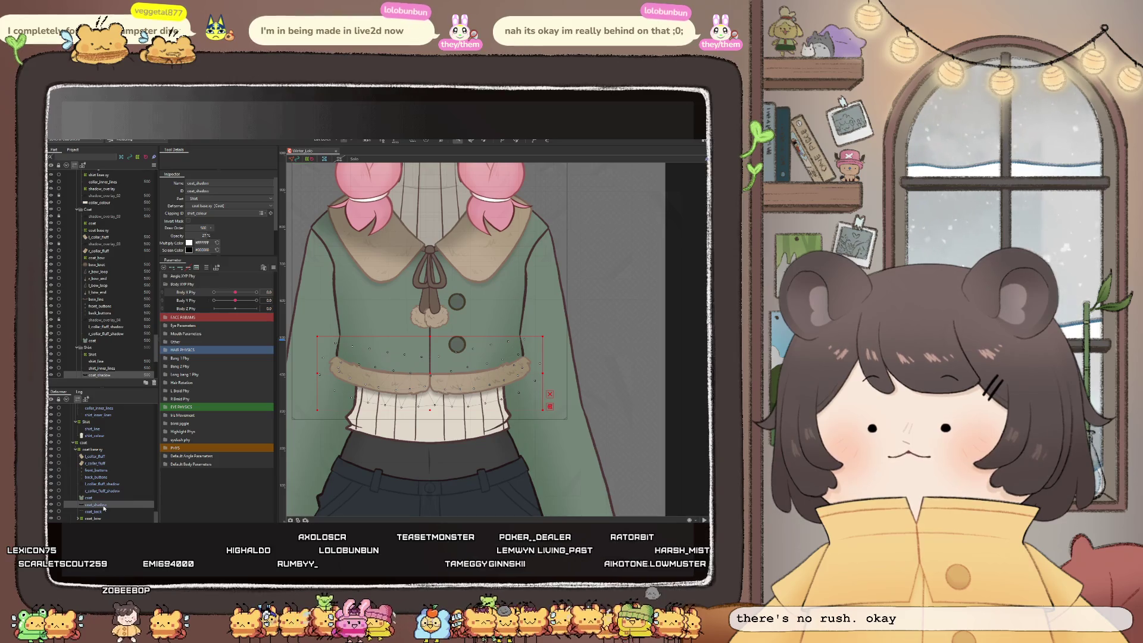
{"action": "left_click_drag", "start_coordinate": [235, 292], "coordinate": [213, 293]}
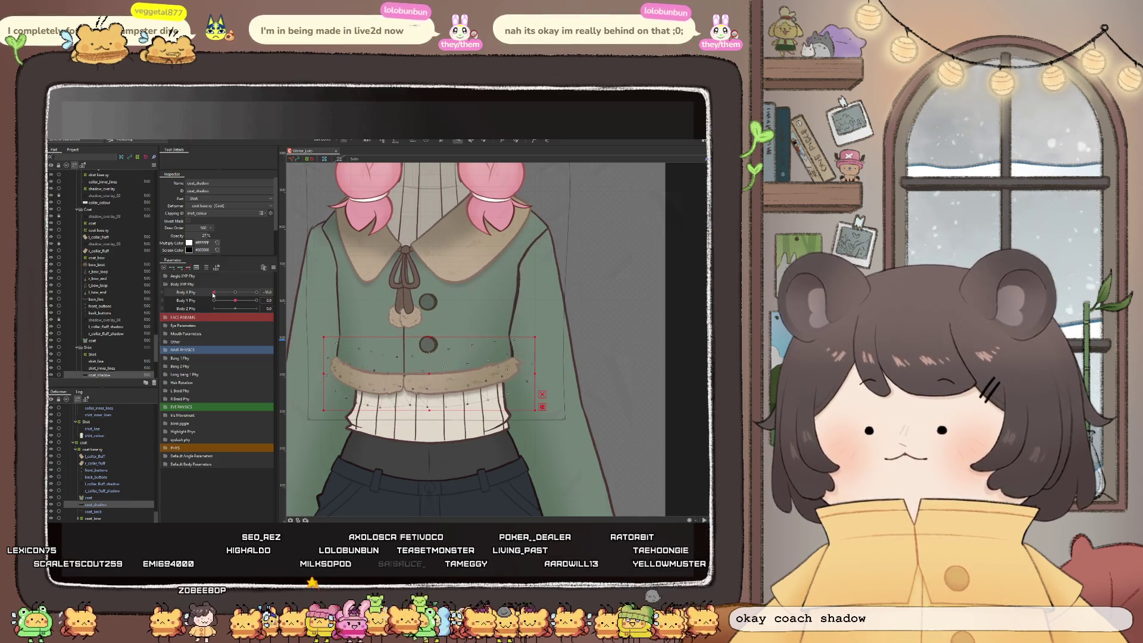
{"action": "left_click", "coordinate": [178, 267]}
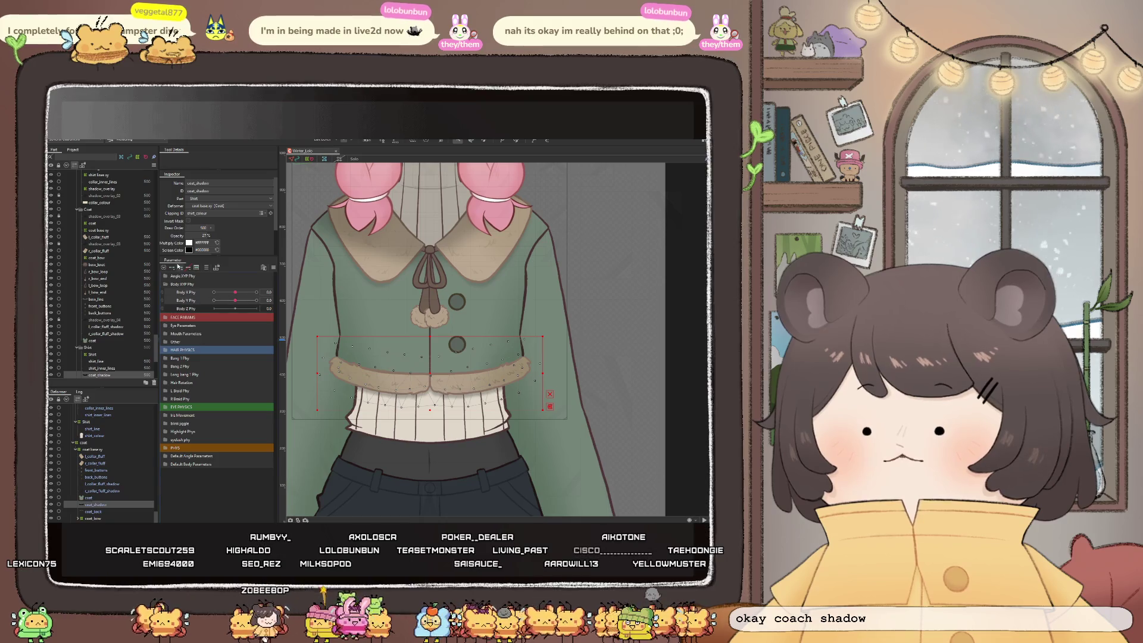
{"action": "left_click_drag", "start_coordinate": [235, 292], "coordinate": [213, 292]}
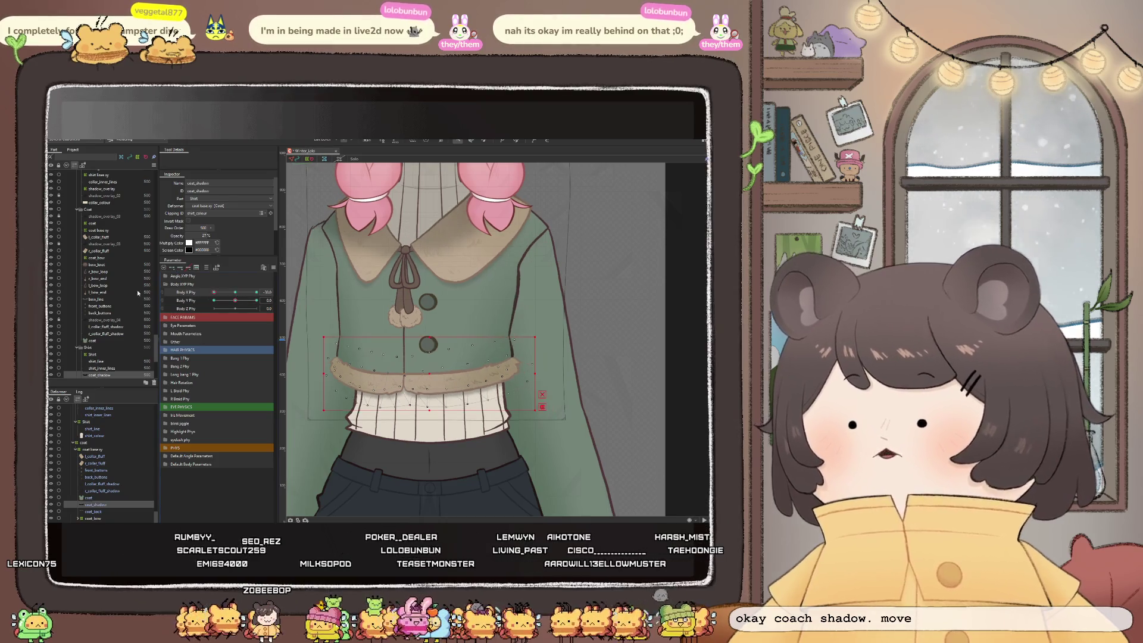
{"action": "left_click_drag", "start_coordinate": [438, 375], "coordinate": [440, 375]}
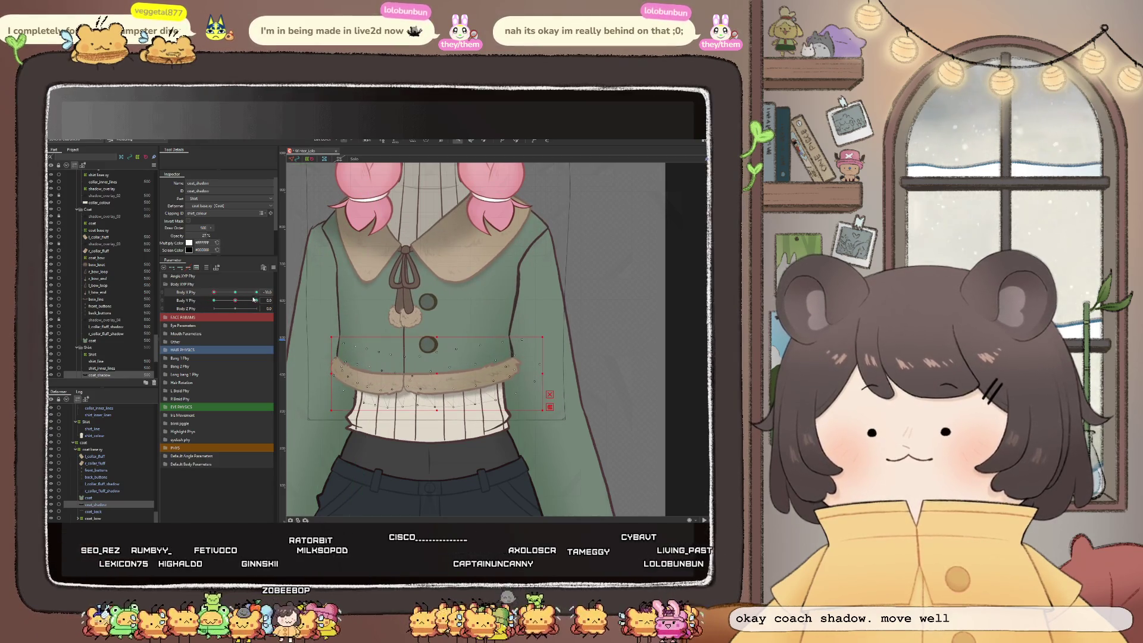
{"action": "left_click_drag", "start_coordinate": [232, 305], "coordinate": [216, 302]}
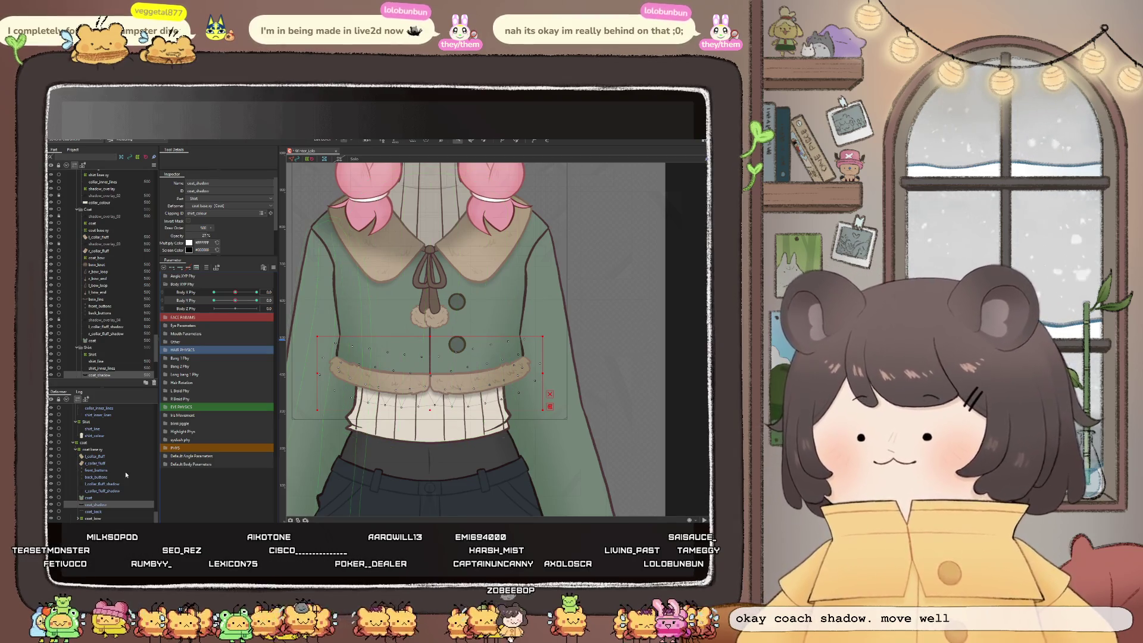
{"action": "left_click", "coordinate": [99, 483]}
Select both collar fluff shadows, shift them right at Body X -10, and scrub Body X to check
{"action": "left_click", "coordinate": [109, 490], "text": "ctrl"}
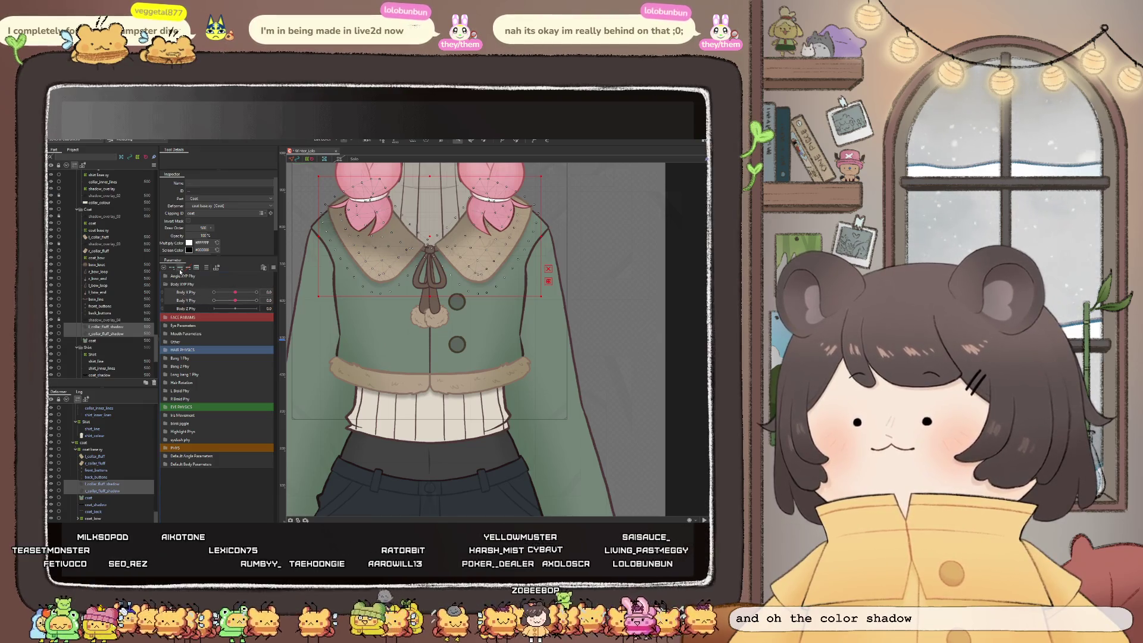
{"action": "left_click_drag", "start_coordinate": [234, 293], "coordinate": [169, 293]}
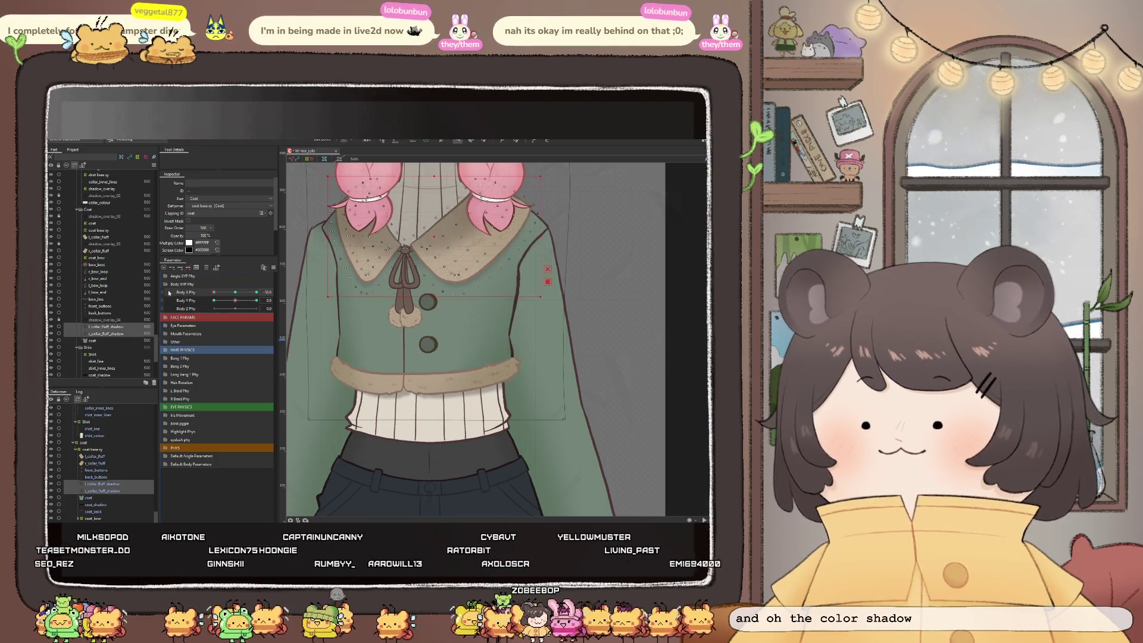
{"action": "left_click_drag", "start_coordinate": [434, 238], "coordinate": [439, 239]}
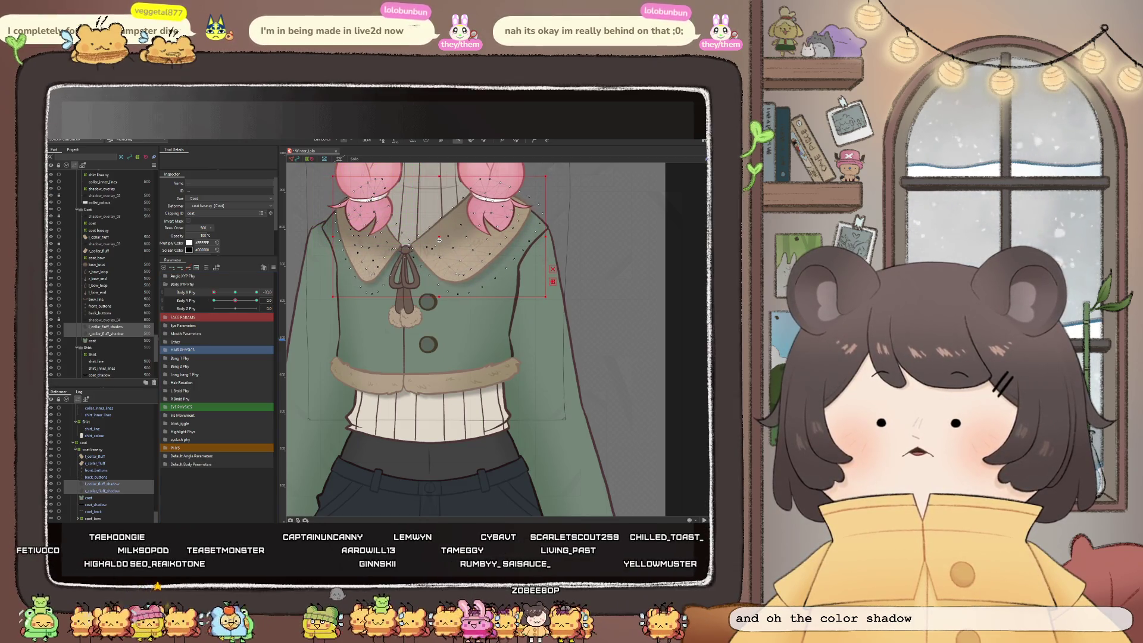
{"action": "left_click_drag", "start_coordinate": [228, 292], "coordinate": [222, 294]}
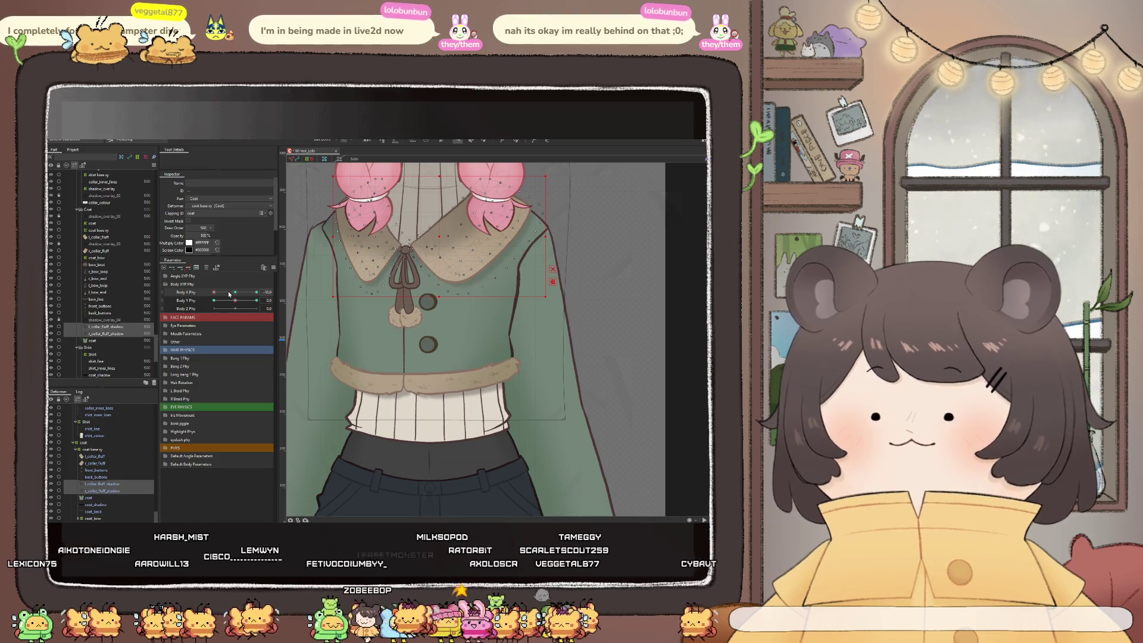
{"action": "left_click_drag", "start_coordinate": [227, 294], "coordinate": [211, 299]}
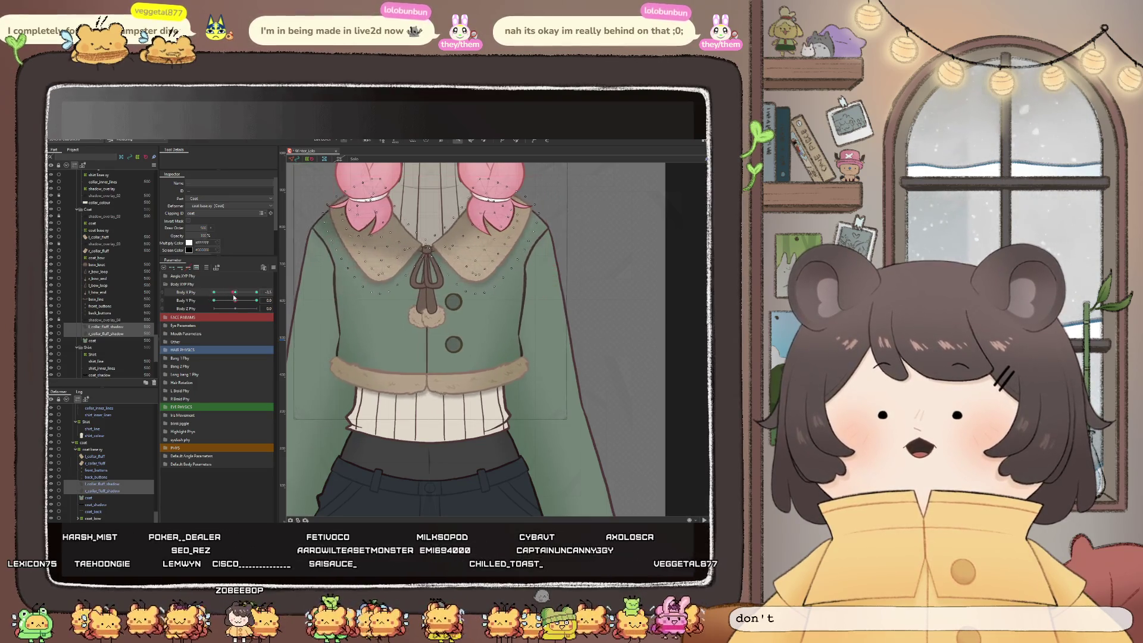
{"action": "scroll", "coordinate": [406, 250], "scroll_direction": "up", "scroll_amount": 2}
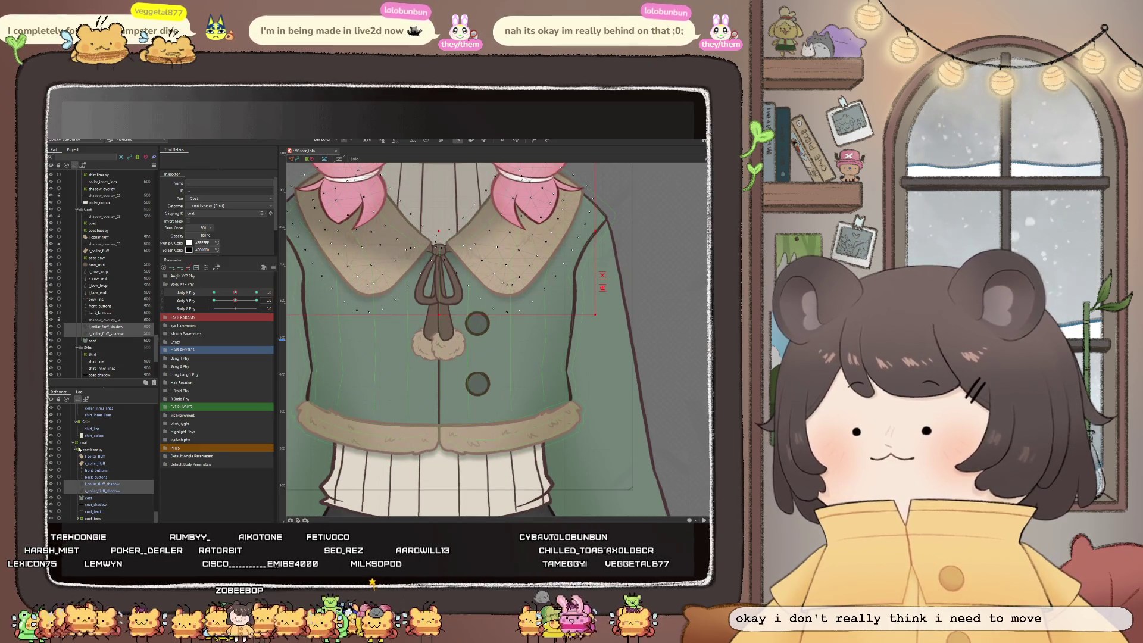
Expand coat_base.xy in the Deformer panel and narrow the selection to the bow knot
{"action": "left_click", "coordinate": [77, 450]}
{"action": "left_click", "coordinate": [93, 474]}
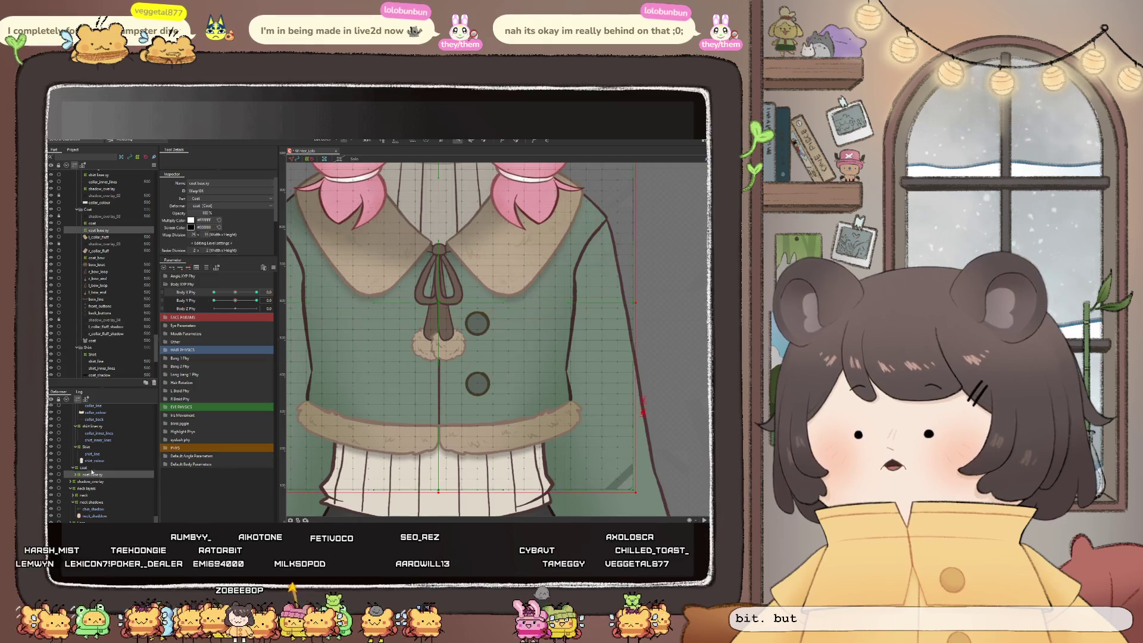
{"action": "left_click", "coordinate": [75, 475]}
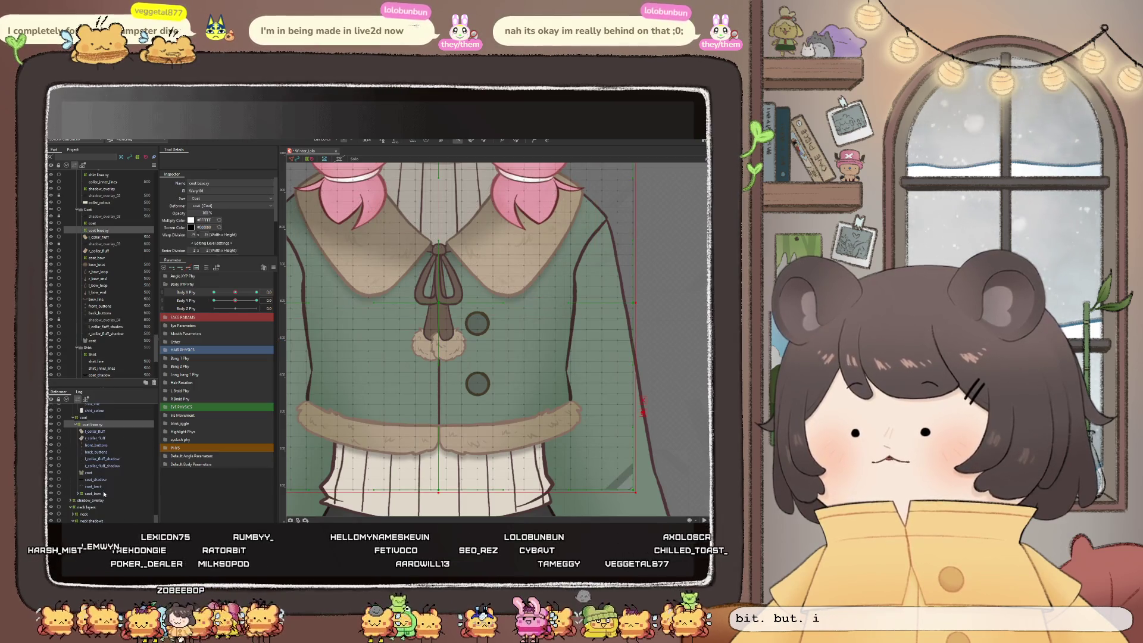
{"action": "left_click", "coordinate": [96, 493]}
{"action": "left_click", "coordinate": [95, 499]}
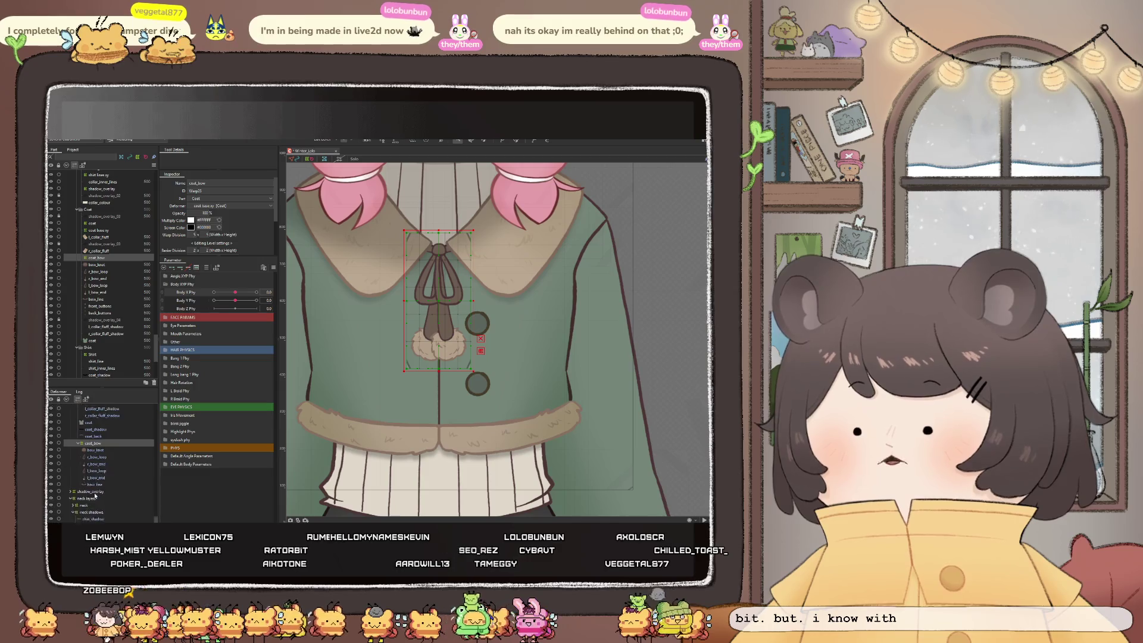
{"action": "scroll", "coordinate": [93, 477], "scroll_direction": "down", "scroll_amount": 3}
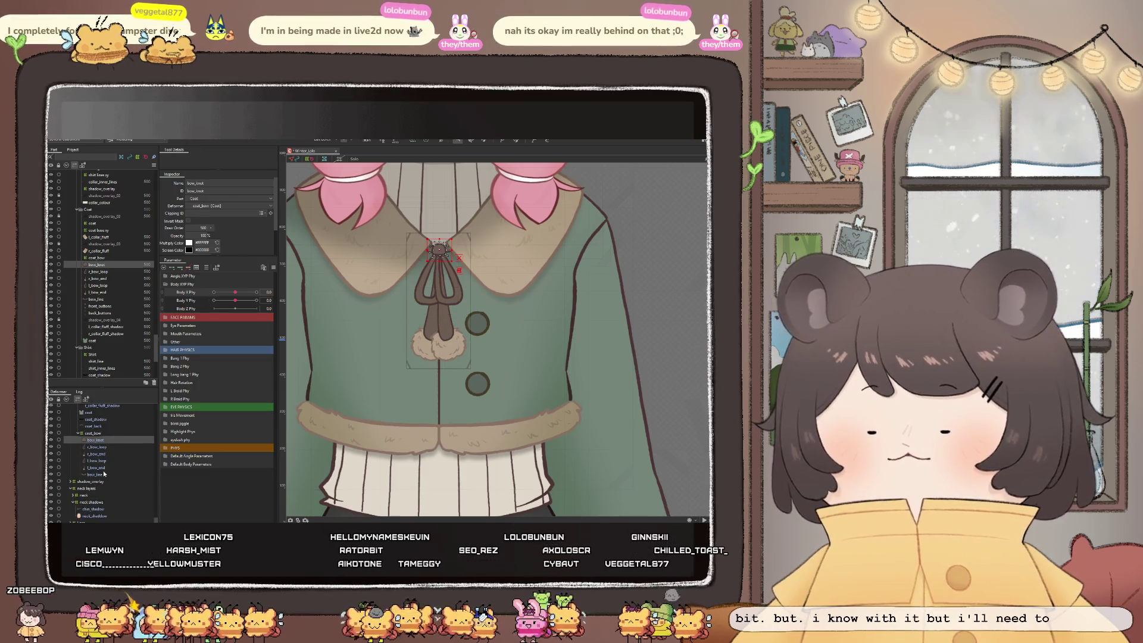
{"action": "left_click", "coordinate": [100, 474], "text": "shift"}
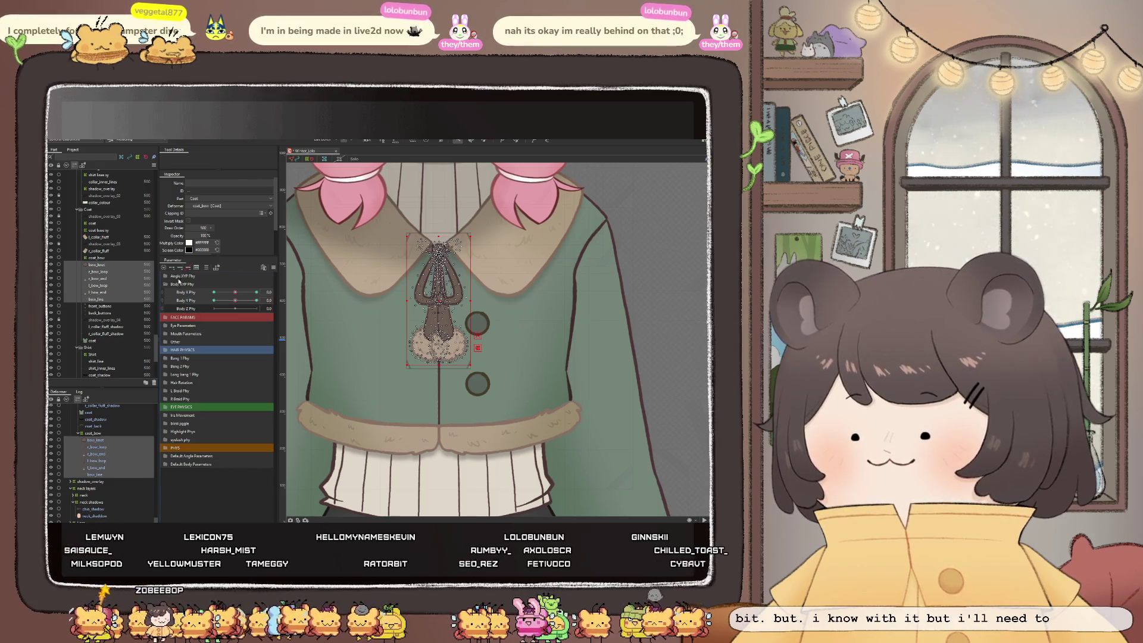
{"action": "left_click", "coordinate": [96, 264]}
At Body X -30, nudge the bow knot slightly left, then select the right bow loop
{"action": "left_click", "coordinate": [213, 293]}
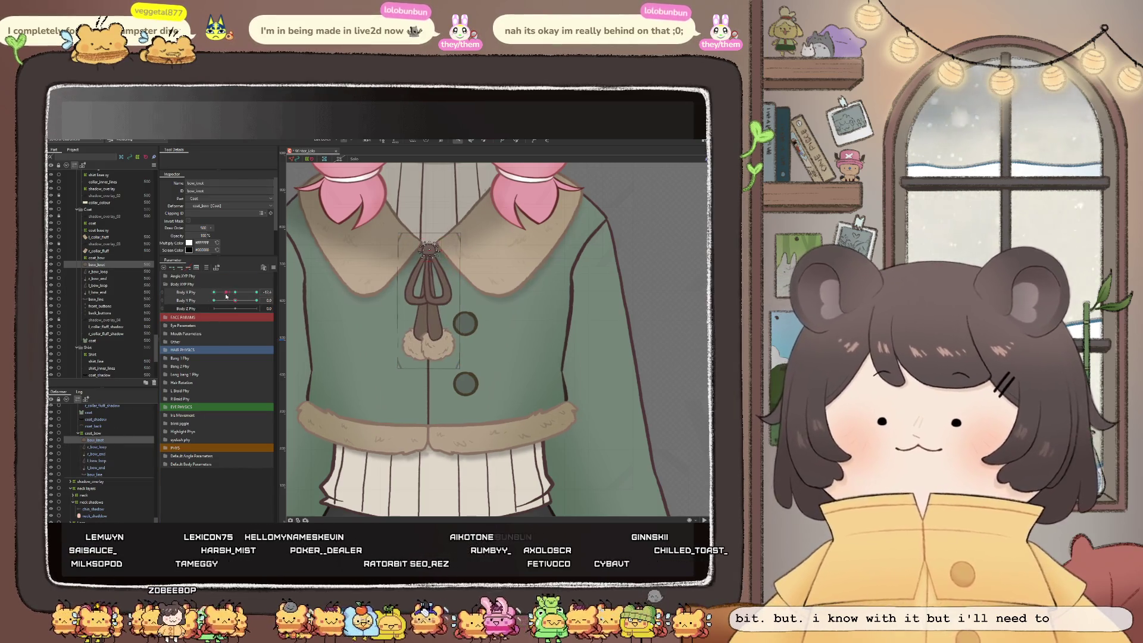
{"action": "scroll", "coordinate": [406, 255], "scroll_direction": "up", "scroll_amount": 4}
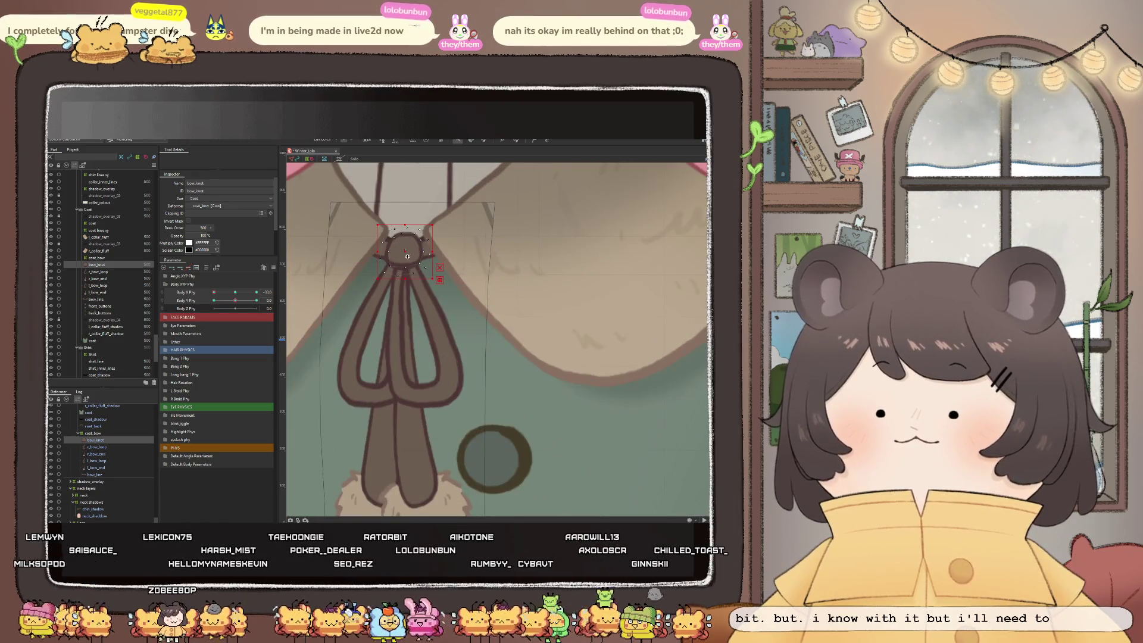
{"action": "left_click_drag", "start_coordinate": [401, 254], "coordinate": [399, 255]}
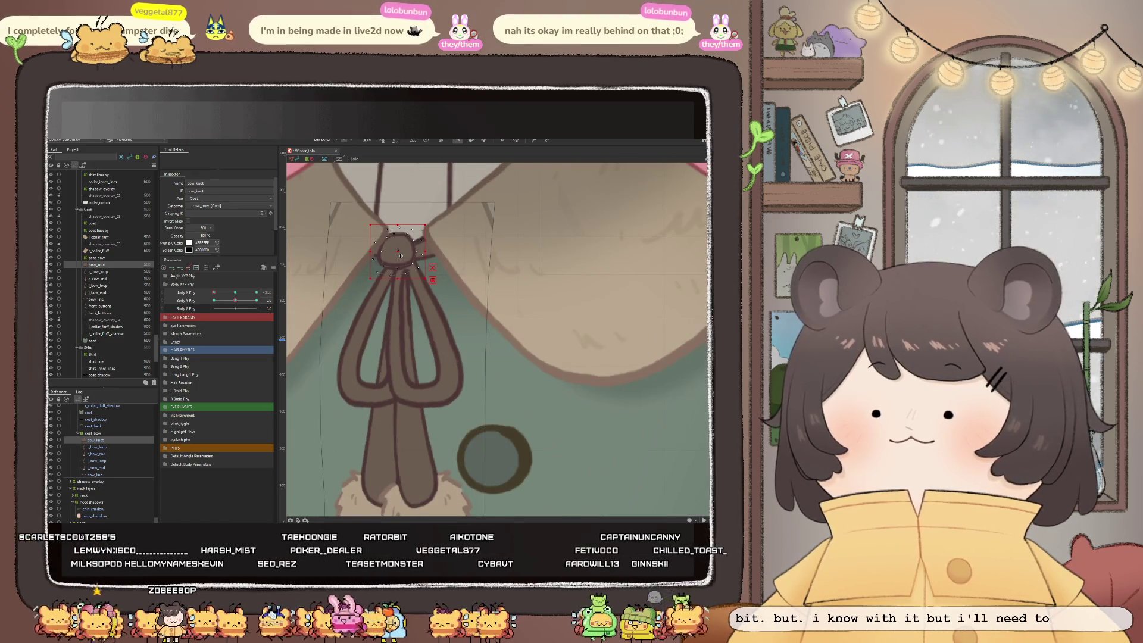
{"action": "scroll", "coordinate": [418, 272], "scroll_direction": "down", "scroll_amount": 2}
{"action": "scroll", "coordinate": [427, 287], "scroll_direction": "down", "scroll_amount": 2}
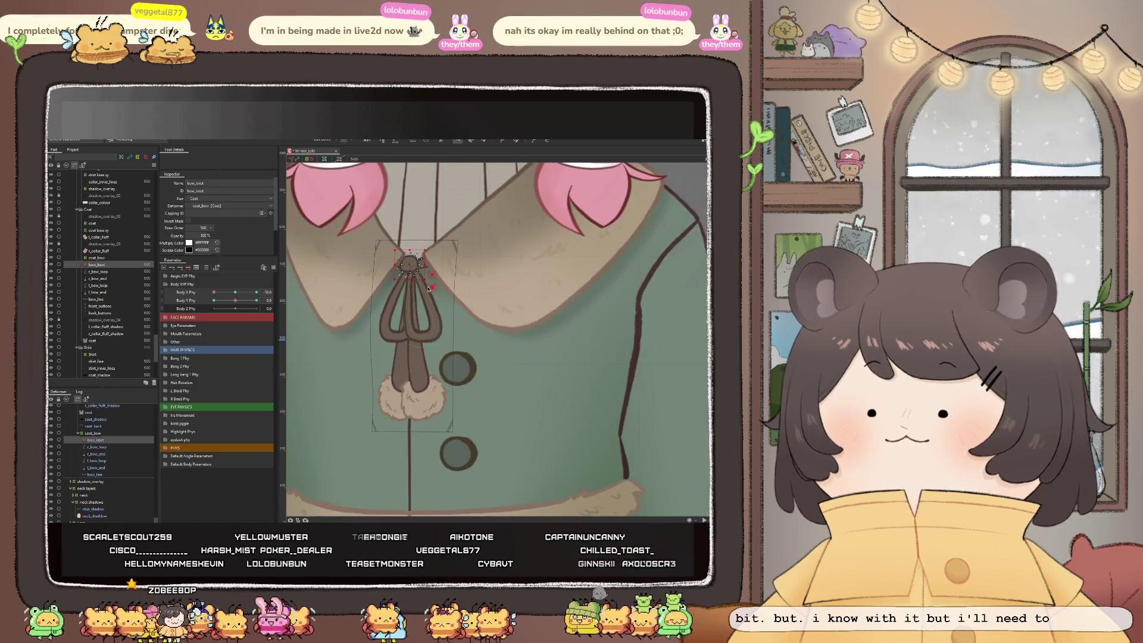
{"action": "left_click", "coordinate": [98, 446]}
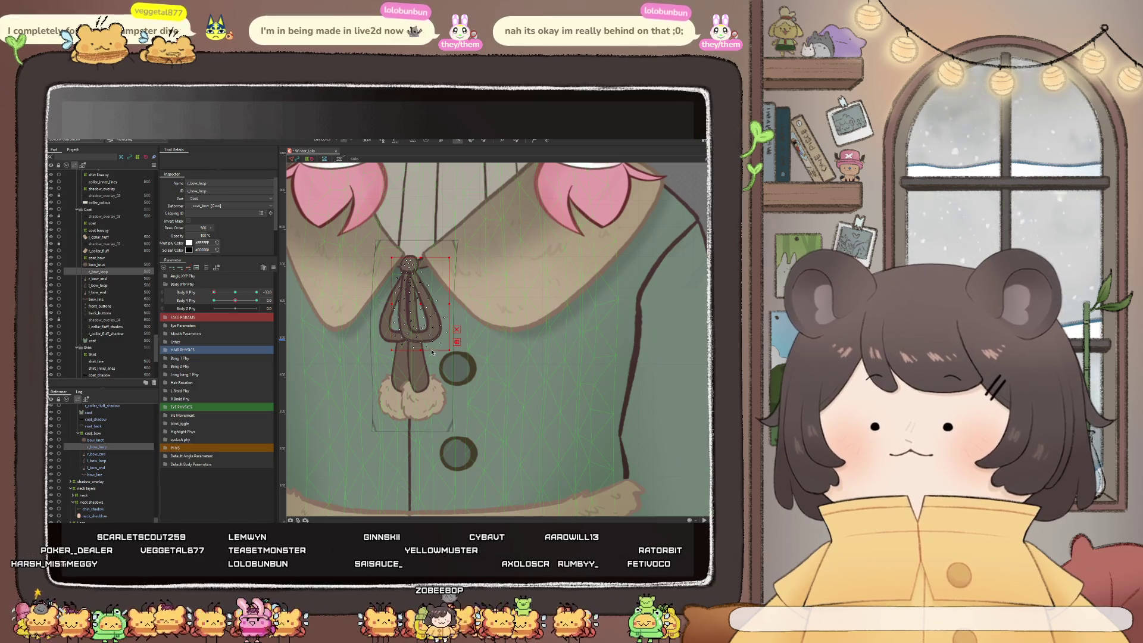
{"action": "scroll", "coordinate": [432, 354], "scroll_direction": "up", "scroll_amount": 2}
{"action": "scroll", "coordinate": [432, 354], "scroll_direction": "up", "scroll_amount": 2}
Brush-deform the collar bow's loops and stem into a new shape
{"action": "left_click", "coordinate": [514, 141]}
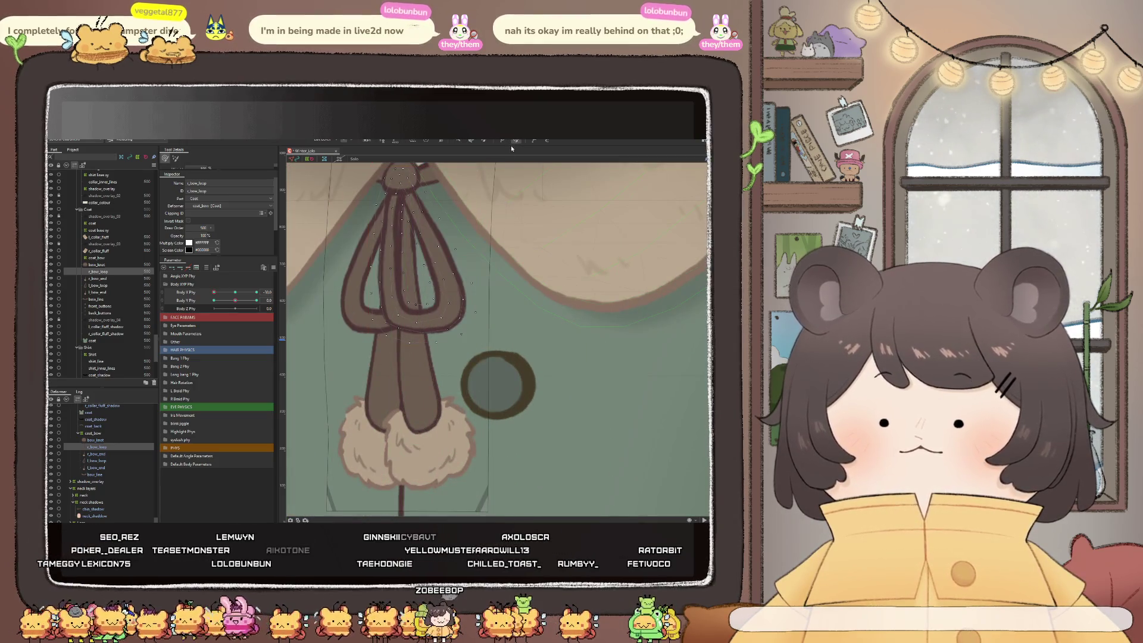
{"action": "left_click_drag", "start_coordinate": [424, 358], "coordinate": [419, 372]}
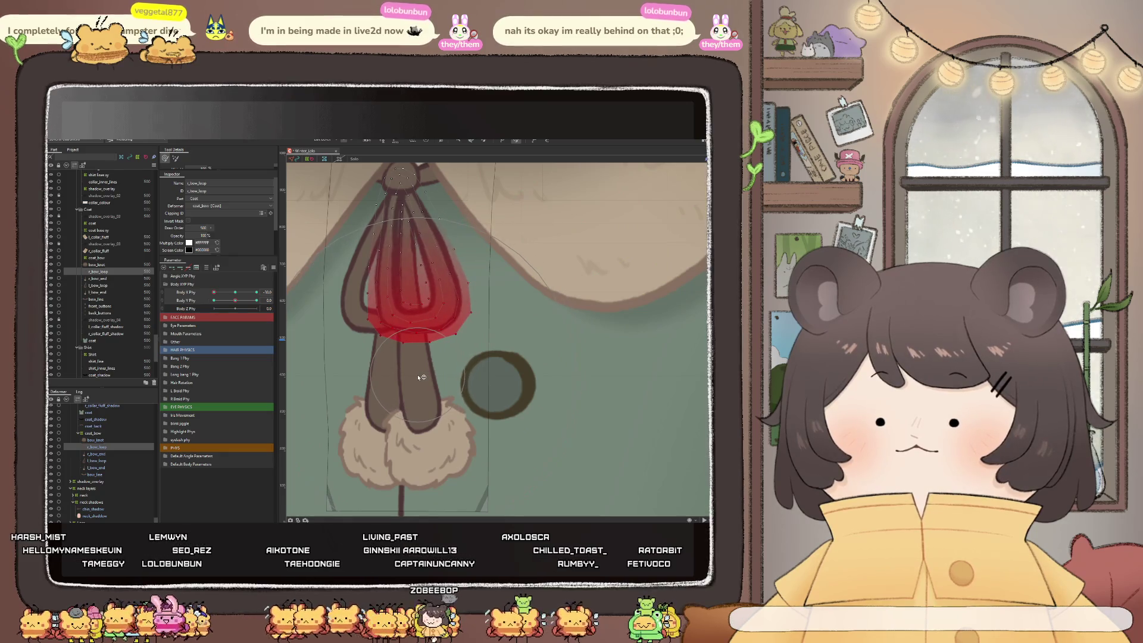
{"action": "scroll", "coordinate": [419, 372], "scroll_direction": "down", "scroll_amount": 3}
{"action": "scroll", "coordinate": [419, 373], "scroll_direction": "down", "scroll_amount": 1}
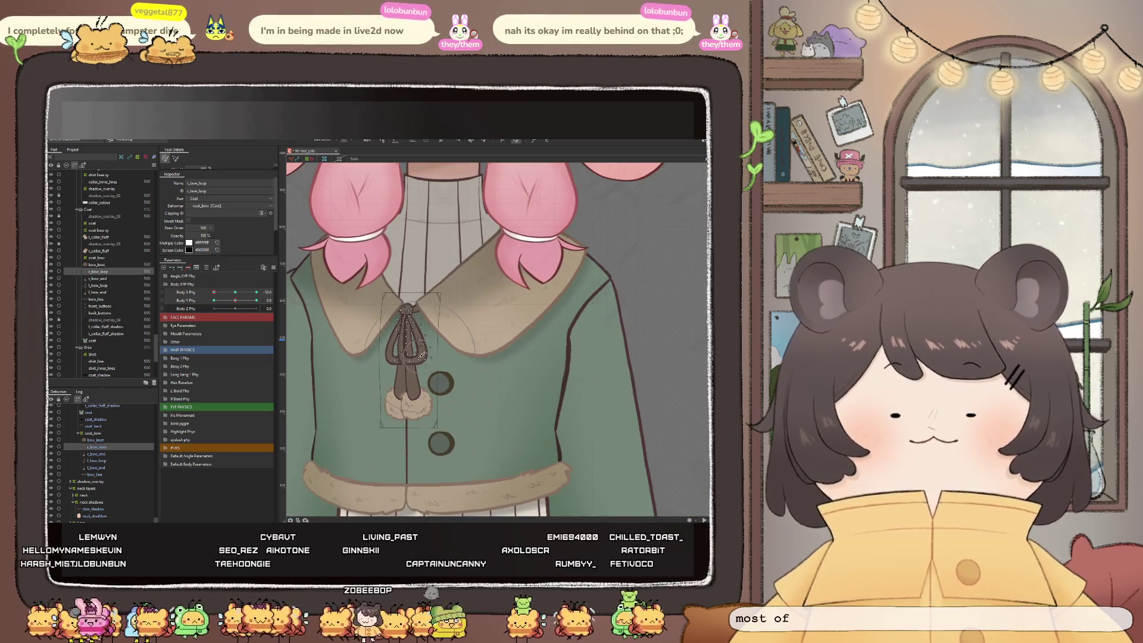
{"action": "scroll", "coordinate": [389, 303], "scroll_direction": "down", "scroll_amount": 2}
{"action": "scroll", "coordinate": [388, 303], "scroll_direction": "down", "scroll_amount": 2}
{"action": "scroll", "coordinate": [416, 298], "scroll_direction": "up", "scroll_amount": 4}
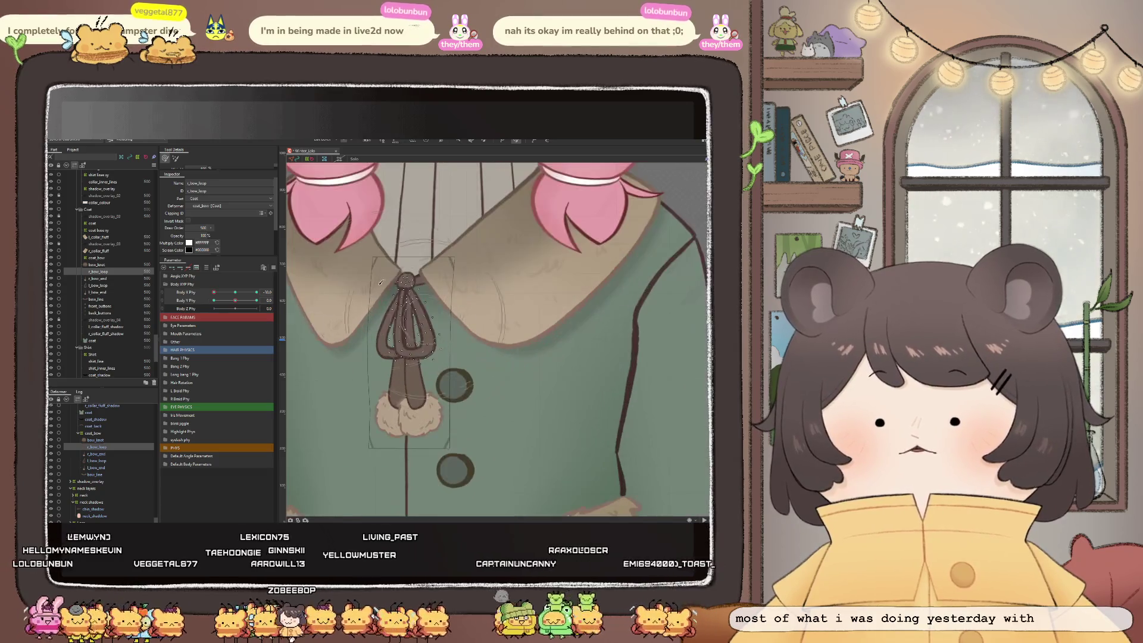
{"action": "scroll", "coordinate": [425, 294], "scroll_direction": "up", "scroll_amount": 2}
Preview the bow's sway on the Body X Phy slider, then set it to -30
{"action": "left_click_drag", "start_coordinate": [213, 294], "coordinate": [230, 301]}
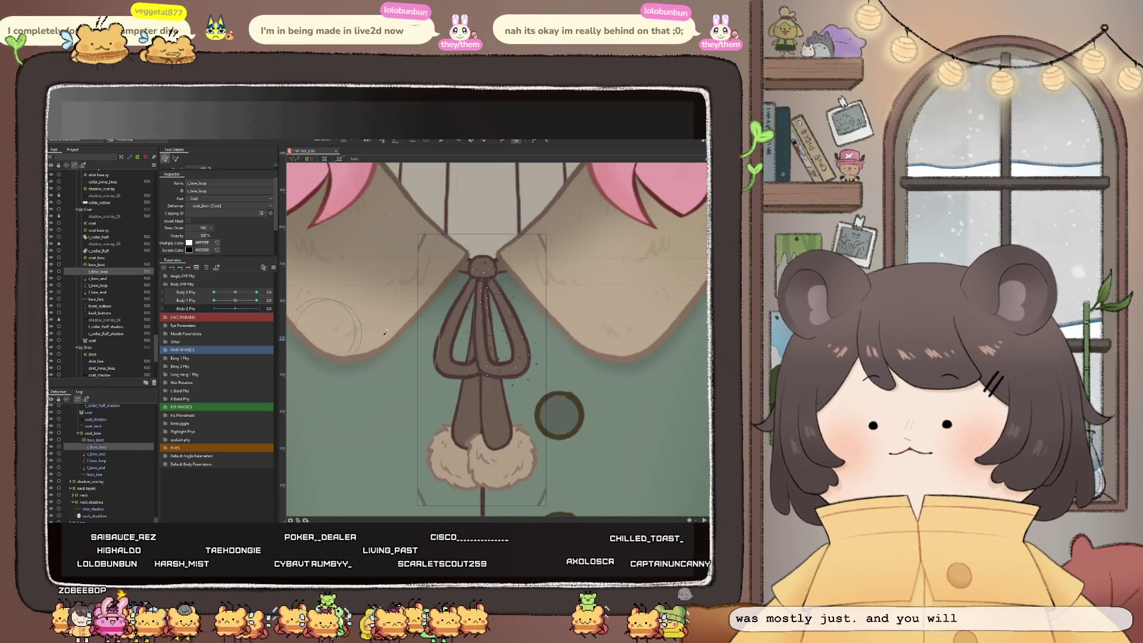
{"action": "scroll", "coordinate": [429, 282], "scroll_direction": "down", "scroll_amount": 3}
{"action": "scroll", "coordinate": [429, 282], "scroll_direction": "up", "scroll_amount": 3}
{"action": "scroll", "coordinate": [428, 282], "scroll_direction": "down", "scroll_amount": 2}
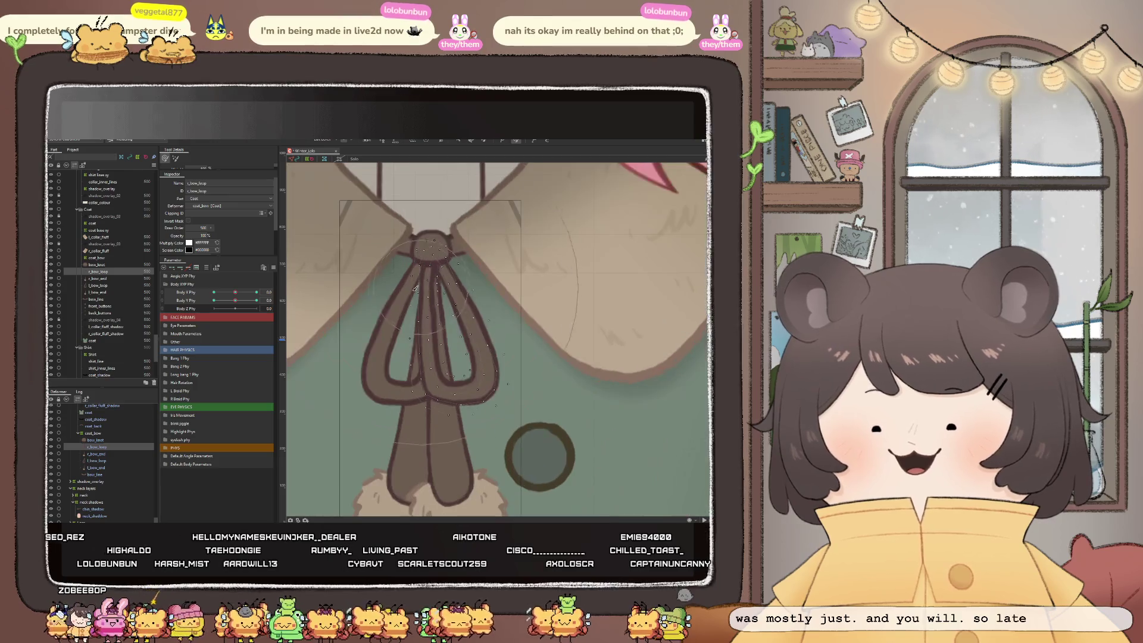
{"action": "scroll", "coordinate": [411, 298], "scroll_direction": "up", "scroll_amount": 2}
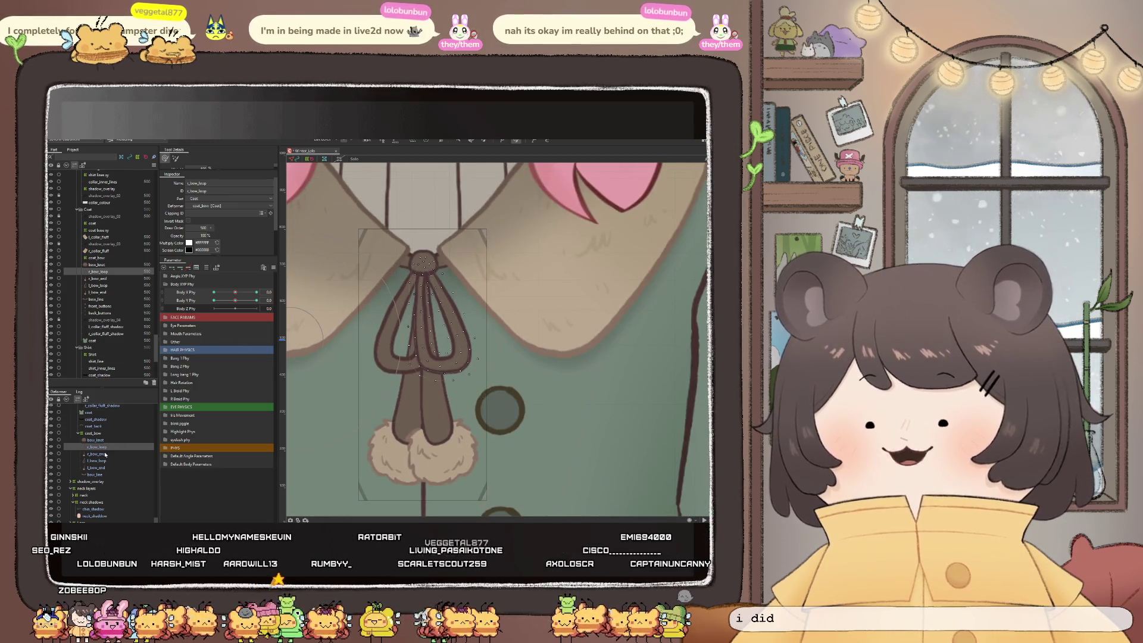
{"action": "left_click_drag", "start_coordinate": [235, 298], "coordinate": [455, 295]}
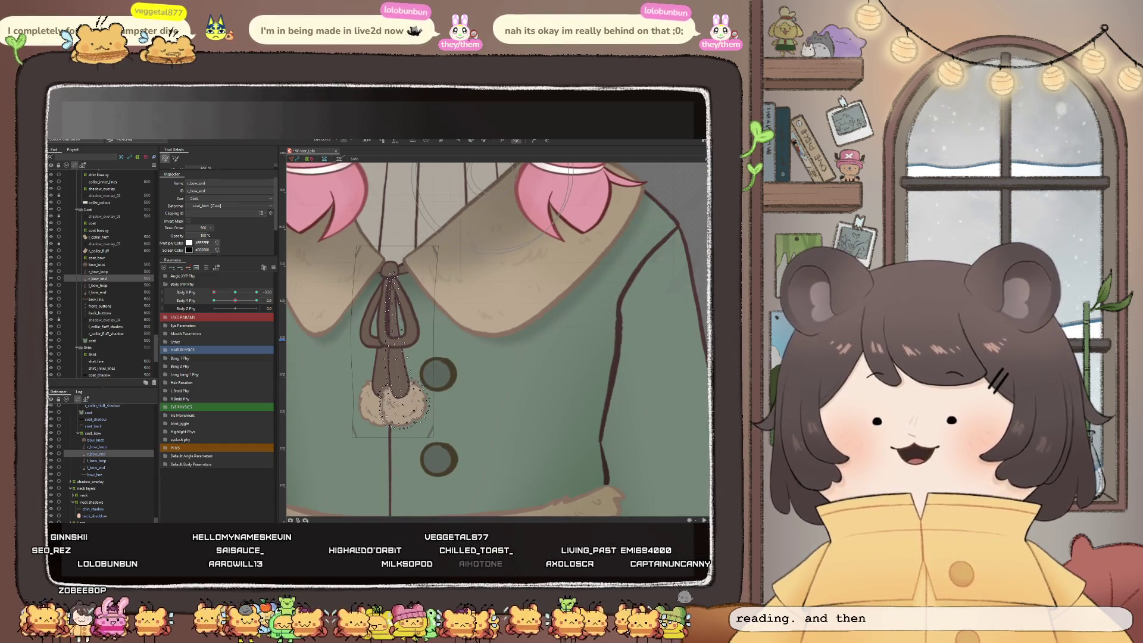
Nudge the right bow end slightly left and brush-reshape its pompom fluff and the tip above it
{"action": "scroll", "coordinate": [382, 377], "scroll_direction": "up", "scroll_amount": 2}
{"action": "left_click_drag", "start_coordinate": [405, 352], "coordinate": [401, 353]}
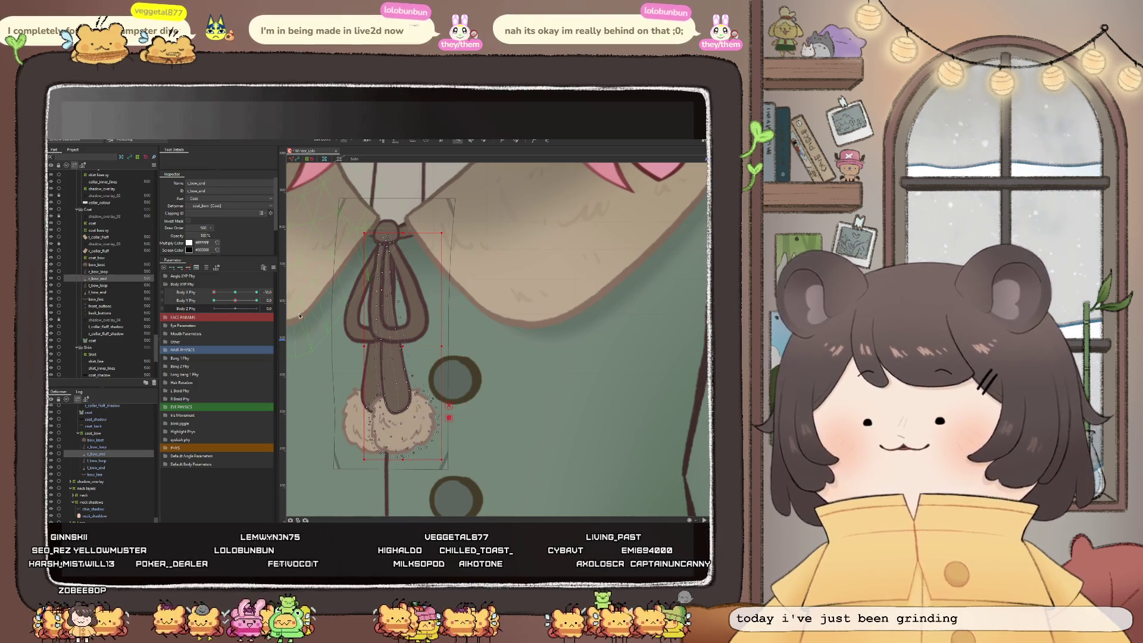
{"action": "left_click", "coordinate": [516, 141]}
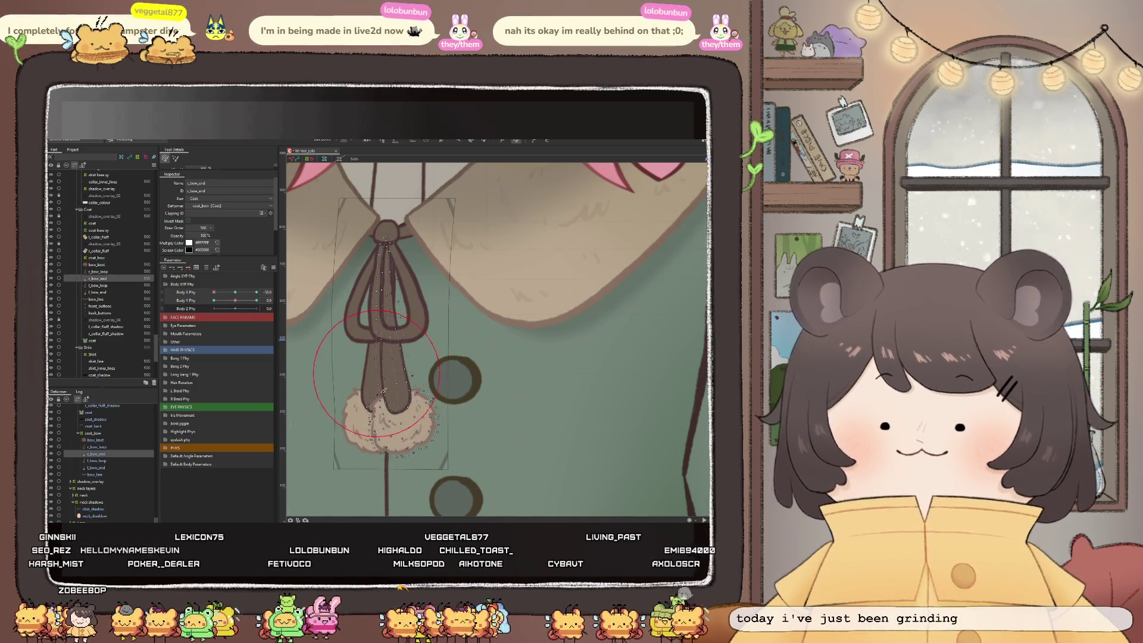
{"action": "scroll", "coordinate": [402, 421], "scroll_direction": "up", "scroll_amount": 2}
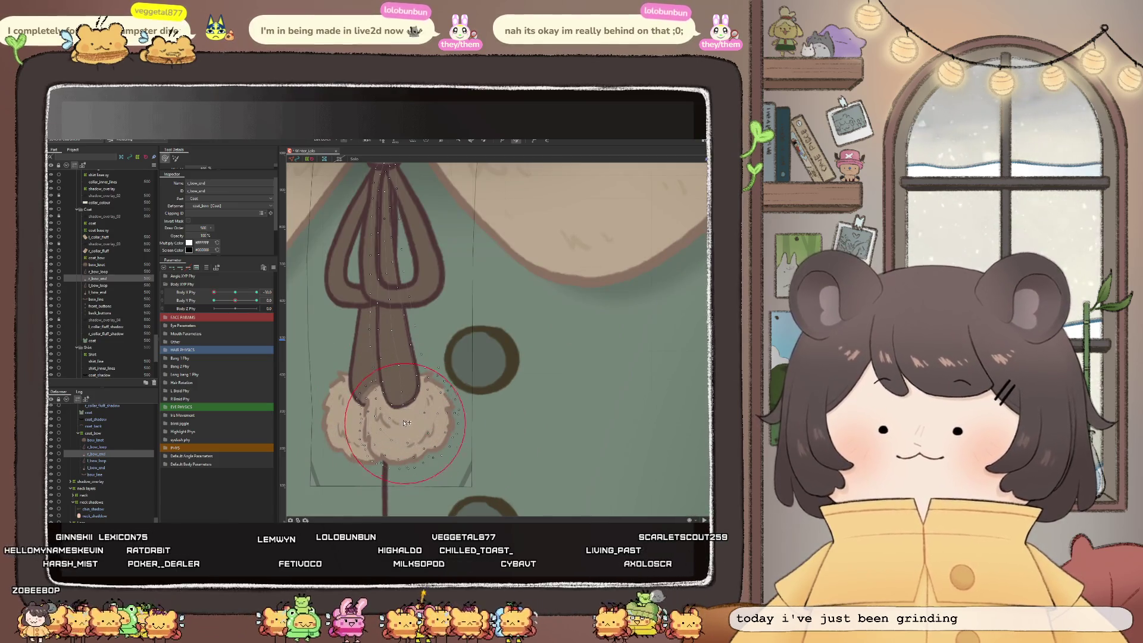
{"action": "left_click_drag", "start_coordinate": [408, 422], "coordinate": [404, 424]}
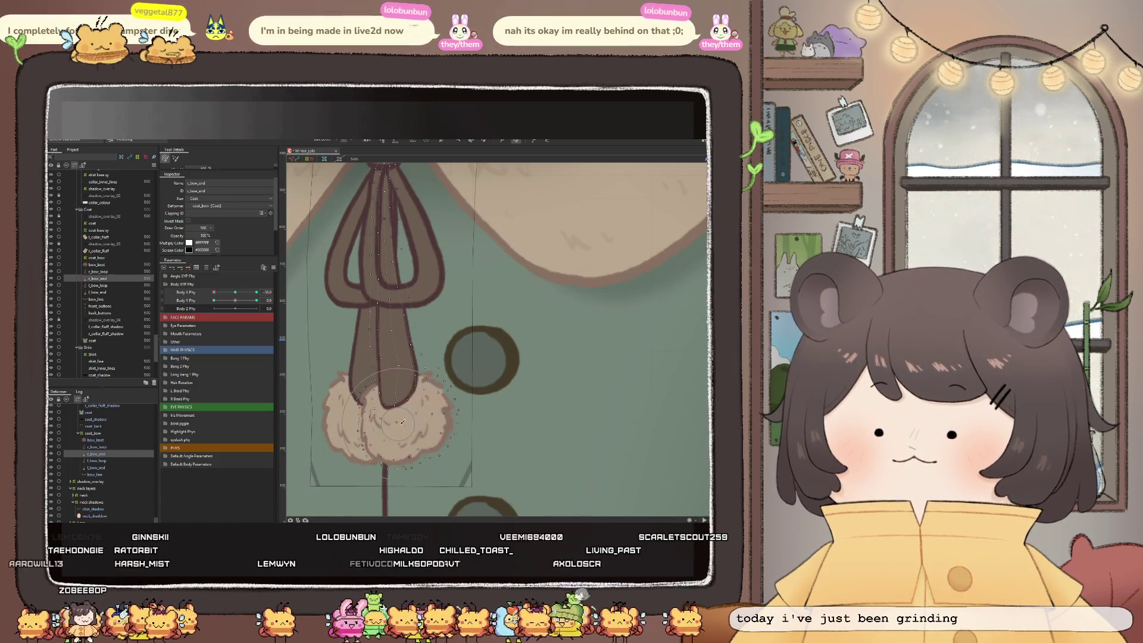
{"action": "left_click", "coordinate": [403, 424]}
{"action": "left_click", "coordinate": [404, 423]}
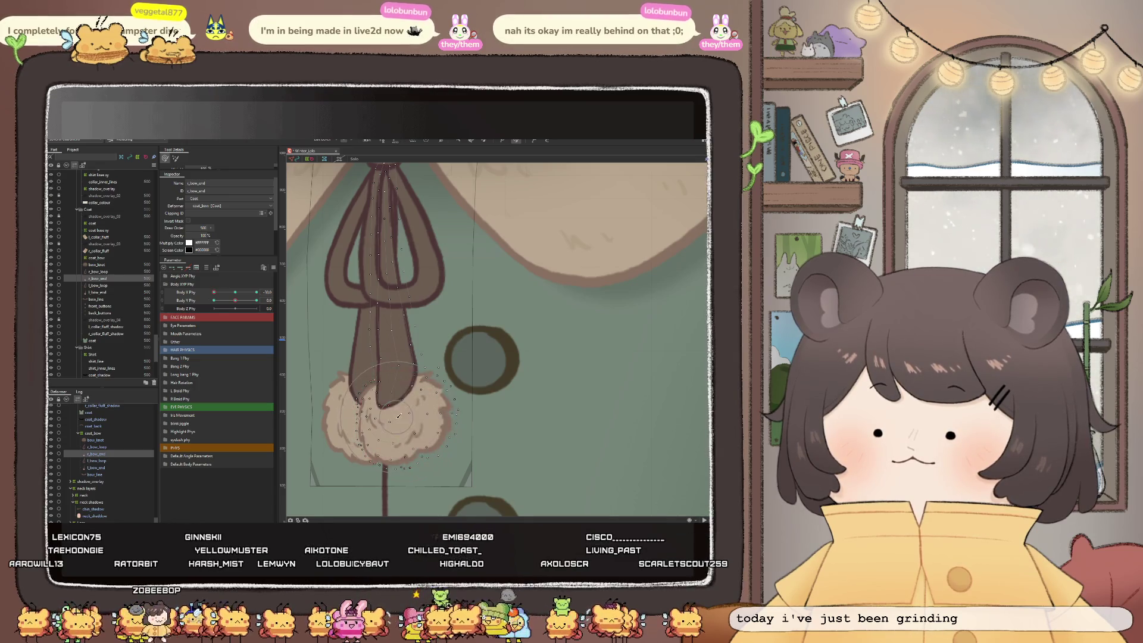
{"action": "left_click_drag", "start_coordinate": [393, 421], "coordinate": [386, 379]}
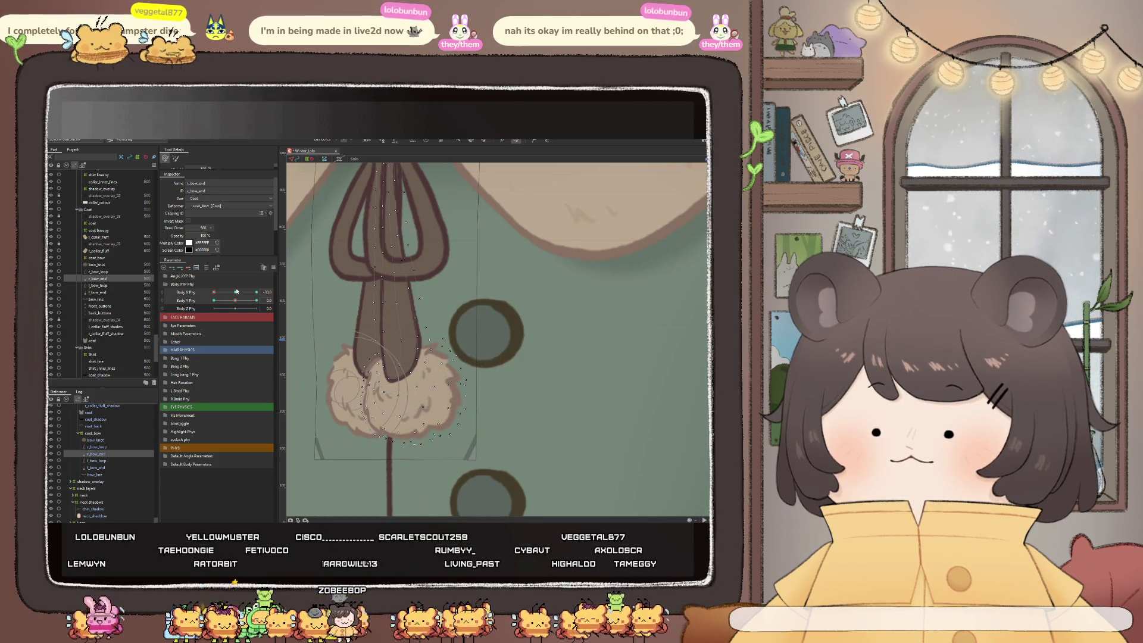
Test the sway on Body X Phy and reshape r_bow_end's tip over the pompom
{"action": "left_click_drag", "start_coordinate": [214, 292], "coordinate": [210, 296]}
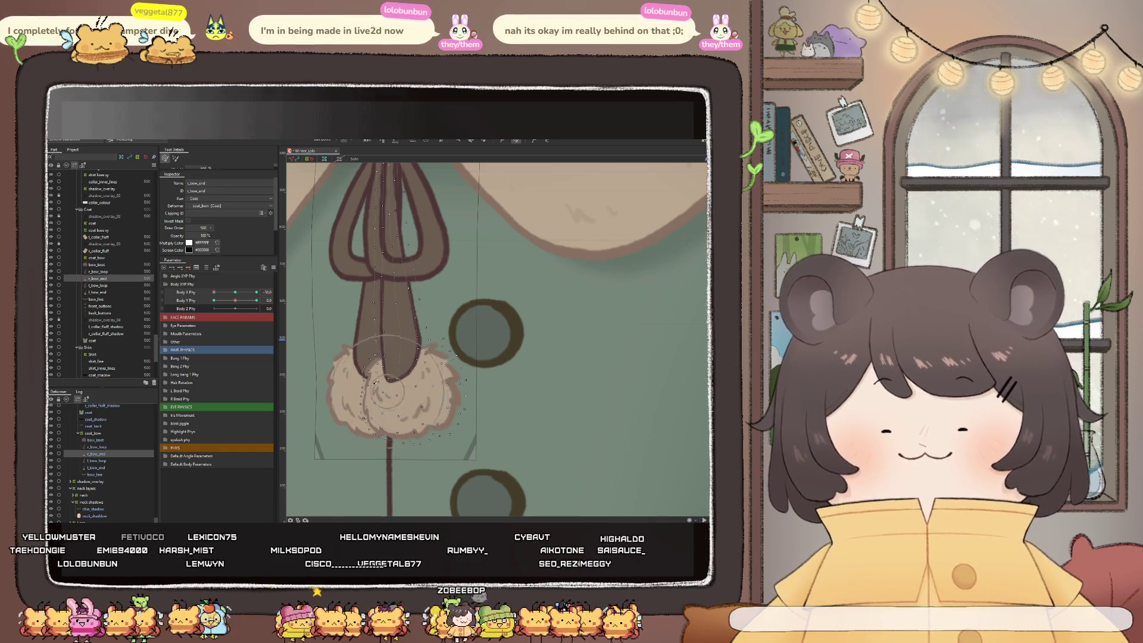
{"action": "left_click_drag", "start_coordinate": [222, 296], "coordinate": [191, 301]}
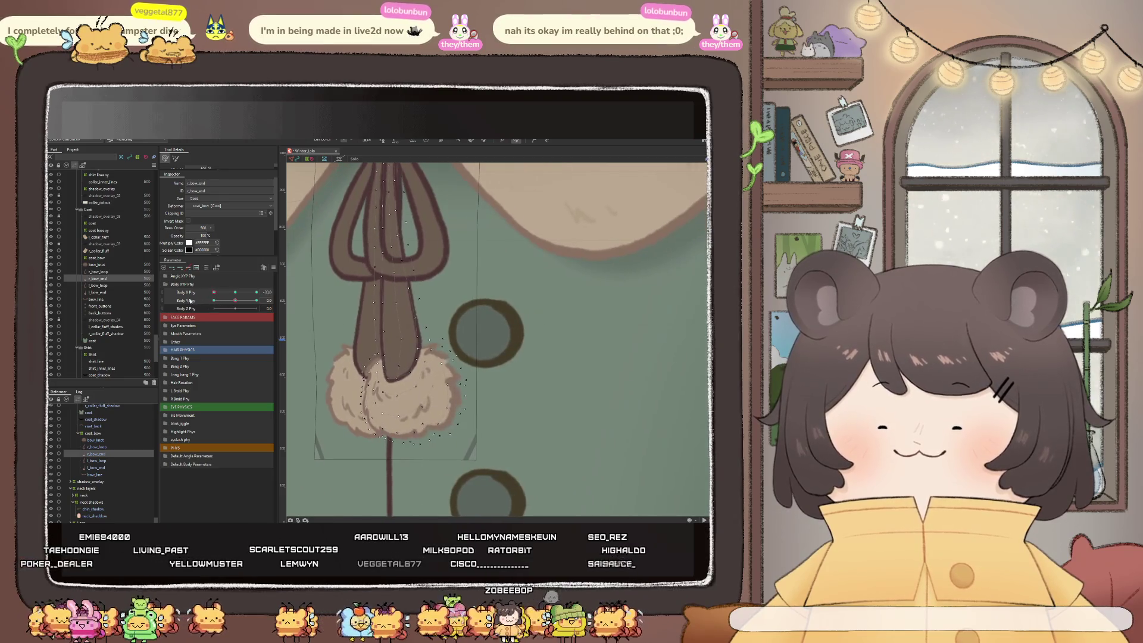
{"action": "scroll", "coordinate": [484, 352], "scroll_direction": "up", "scroll_amount": 3}
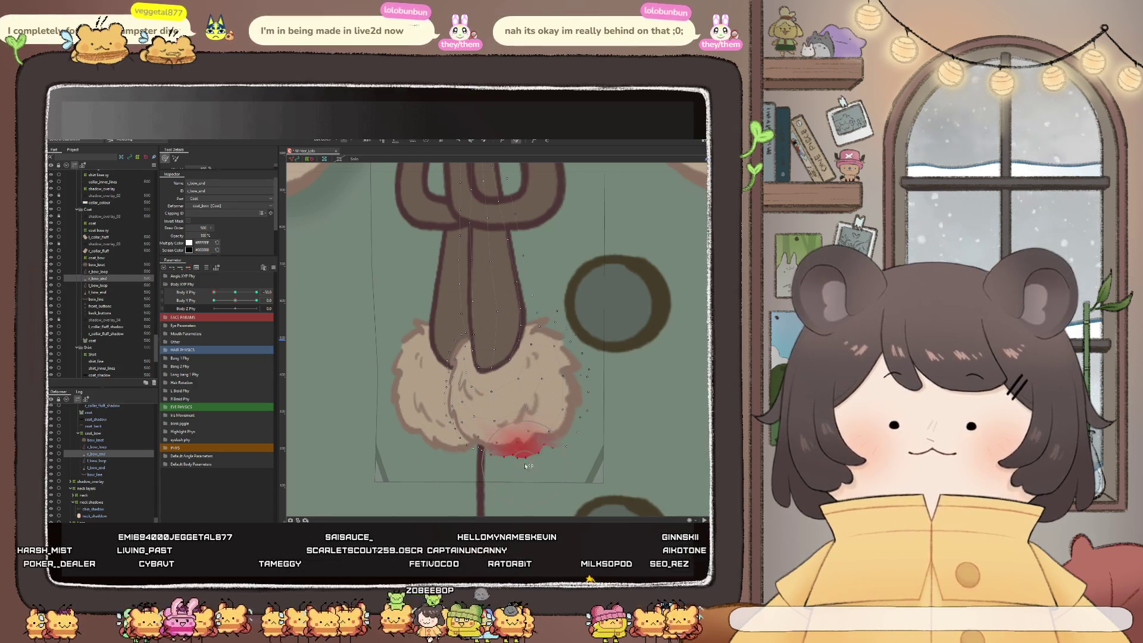
{"action": "left_click_drag", "start_coordinate": [497, 398], "coordinate": [478, 332]}
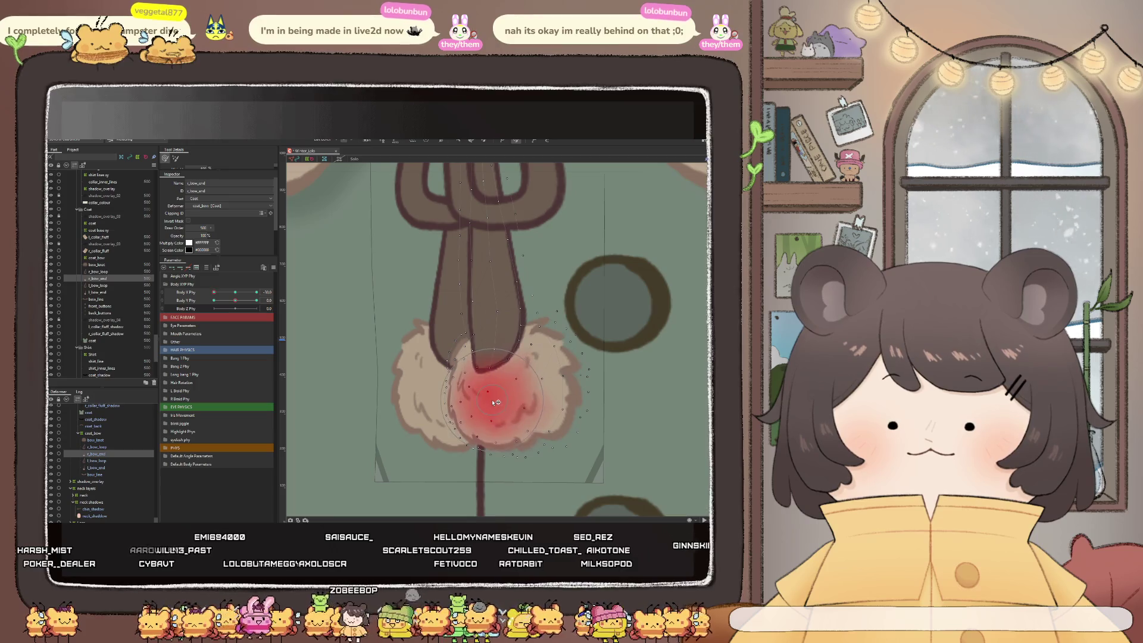
{"action": "left_click_drag", "start_coordinate": [226, 294], "coordinate": [228, 299]}
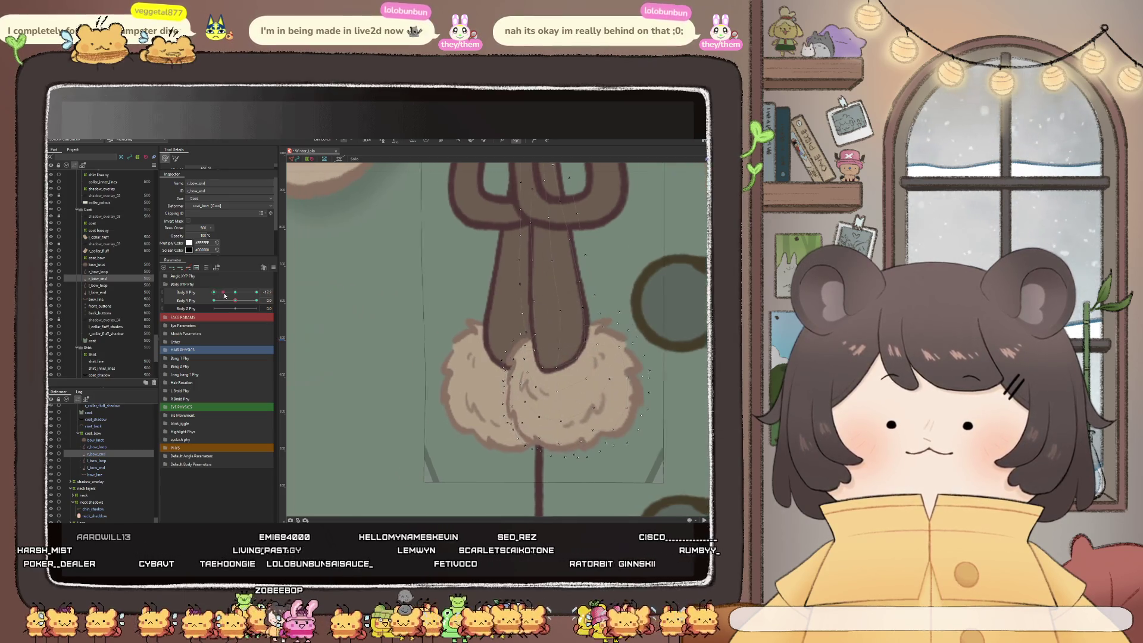
Return Body X Phy to 0, select l_bow_end, and set Body X Phy to -30
{"action": "scroll", "coordinate": [408, 367], "scroll_direction": "down", "scroll_amount": 3}
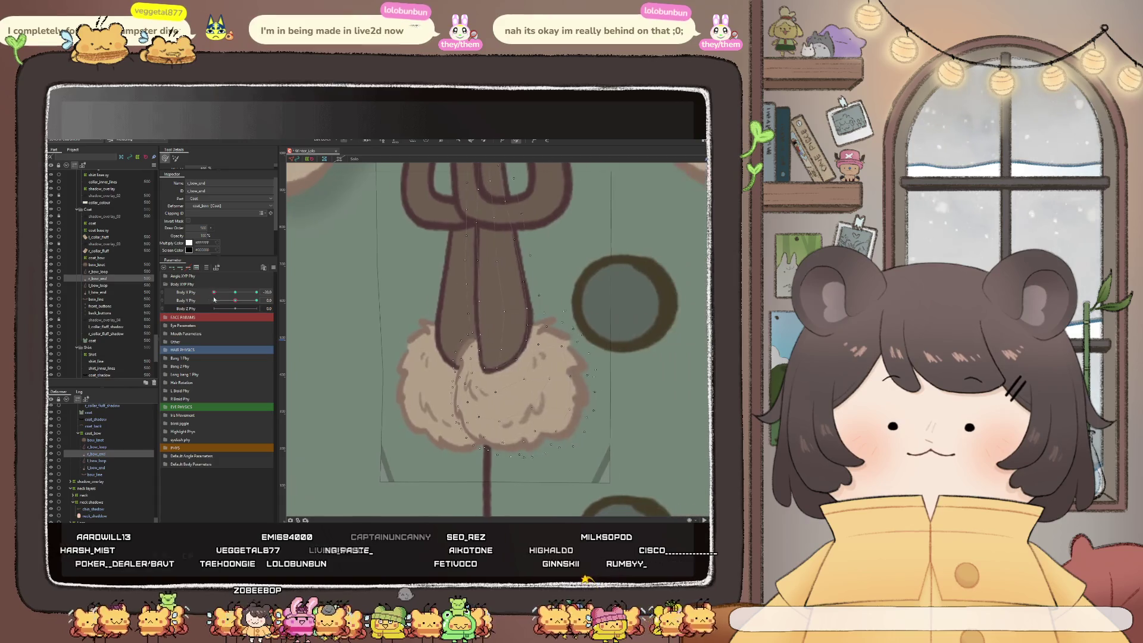
{"action": "scroll", "coordinate": [407, 366], "scroll_direction": "down", "scroll_amount": 3}
{"action": "scroll", "coordinate": [456, 381], "scroll_direction": "up", "scroll_amount": 2}
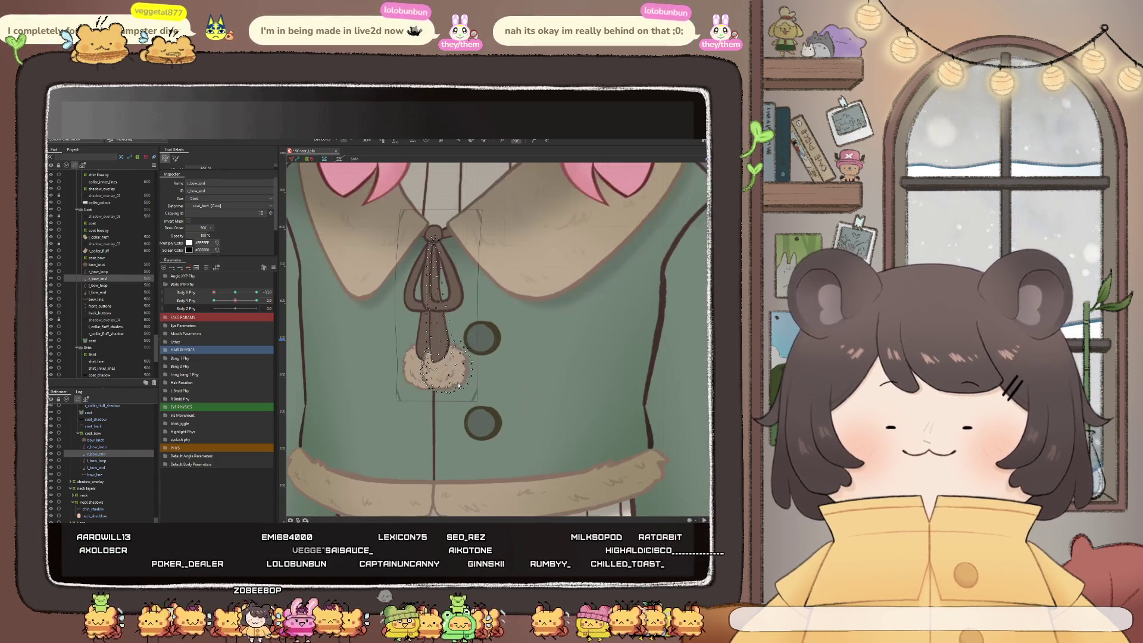
{"action": "left_click_drag", "start_coordinate": [226, 294], "coordinate": [236, 292]}
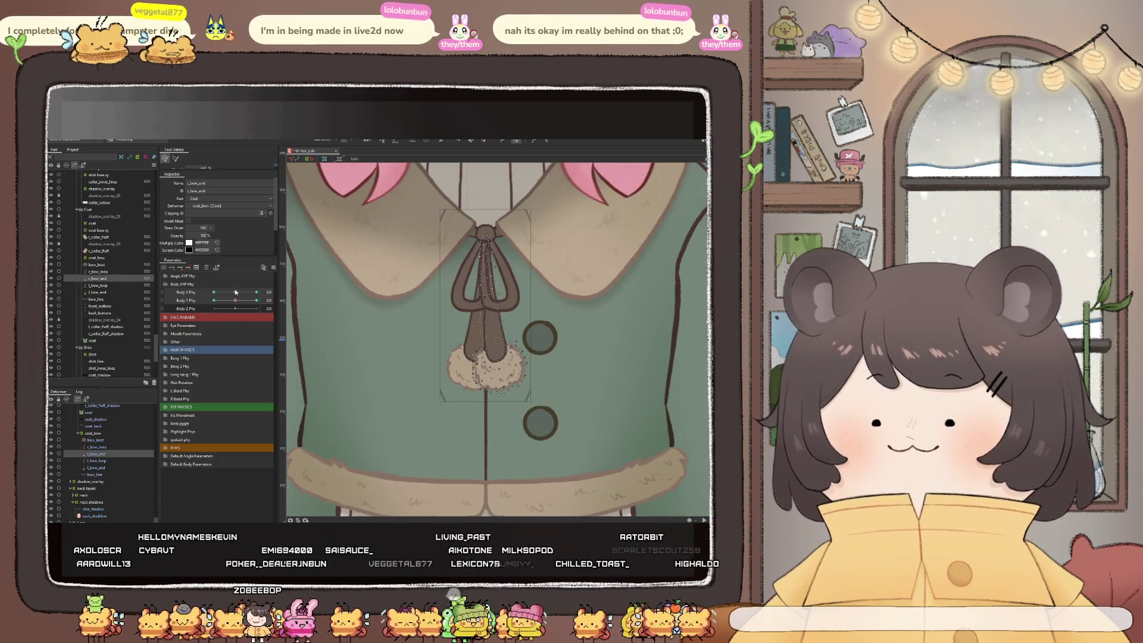
{"action": "scroll", "coordinate": [461, 322], "scroll_direction": "down", "scroll_amount": 2}
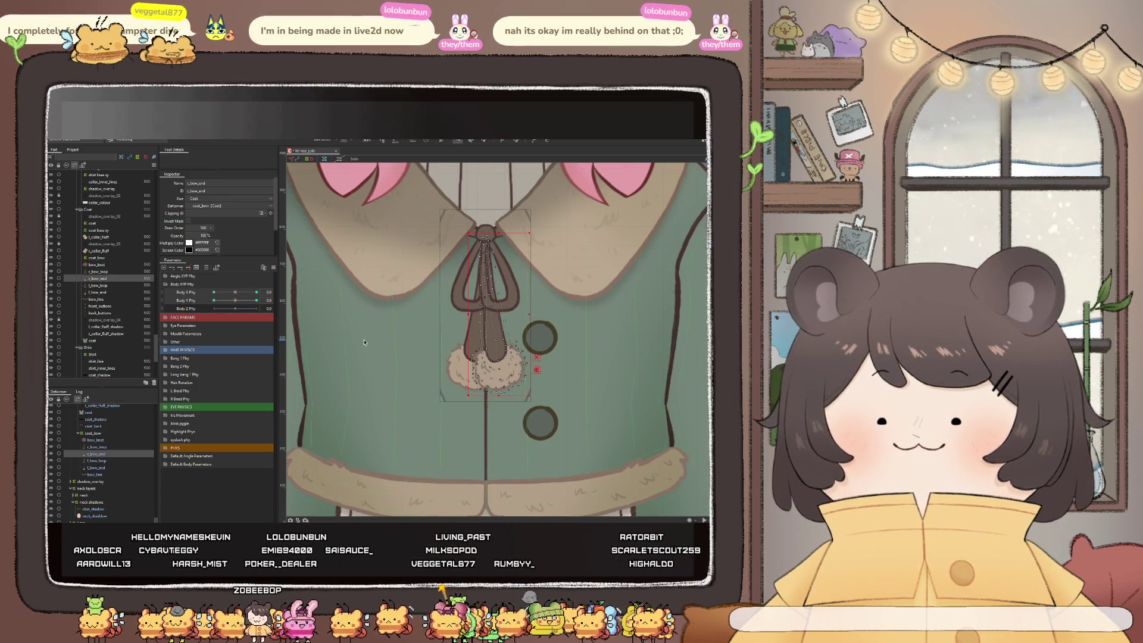
{"action": "scroll", "coordinate": [460, 322], "scroll_direction": "down", "scroll_amount": 1}
{"action": "scroll", "coordinate": [460, 323], "scroll_direction": "up", "scroll_amount": 3}
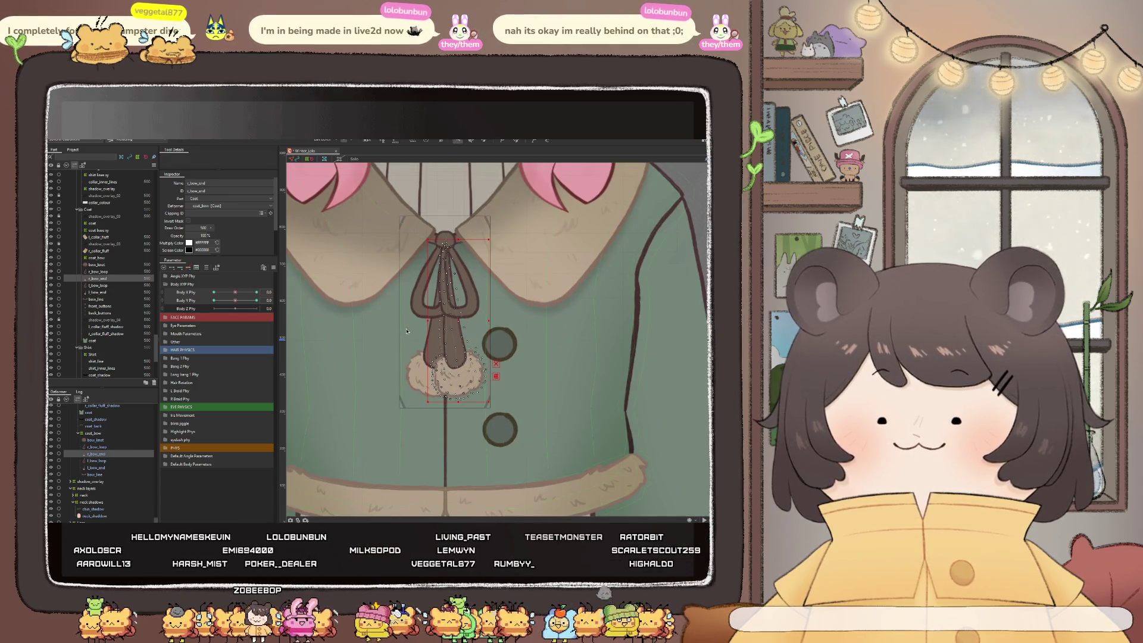
{"action": "left_click", "coordinate": [102, 467]}
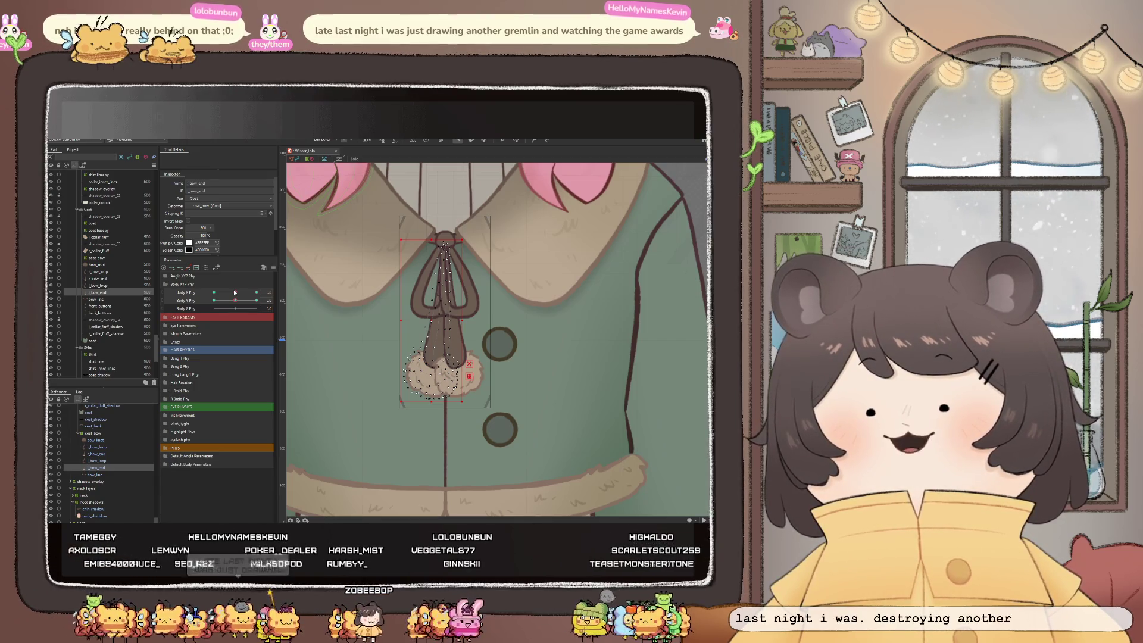
{"action": "left_click_drag", "start_coordinate": [235, 293], "coordinate": [209, 292]}
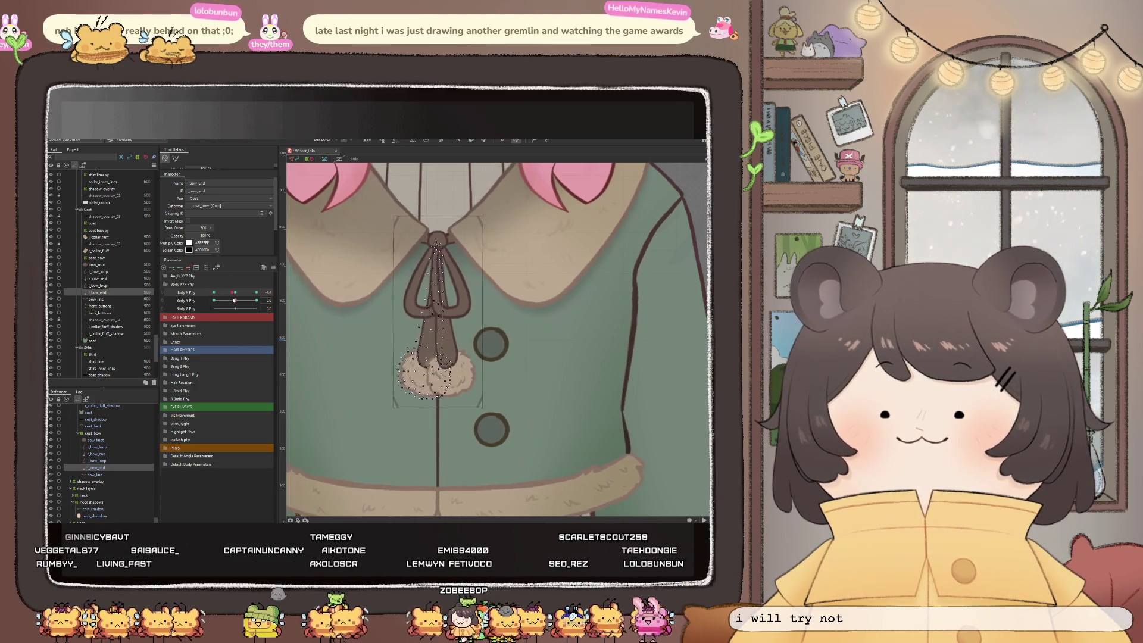
{"action": "scroll", "coordinate": [345, 364], "scroll_direction": "up", "scroll_amount": 3}
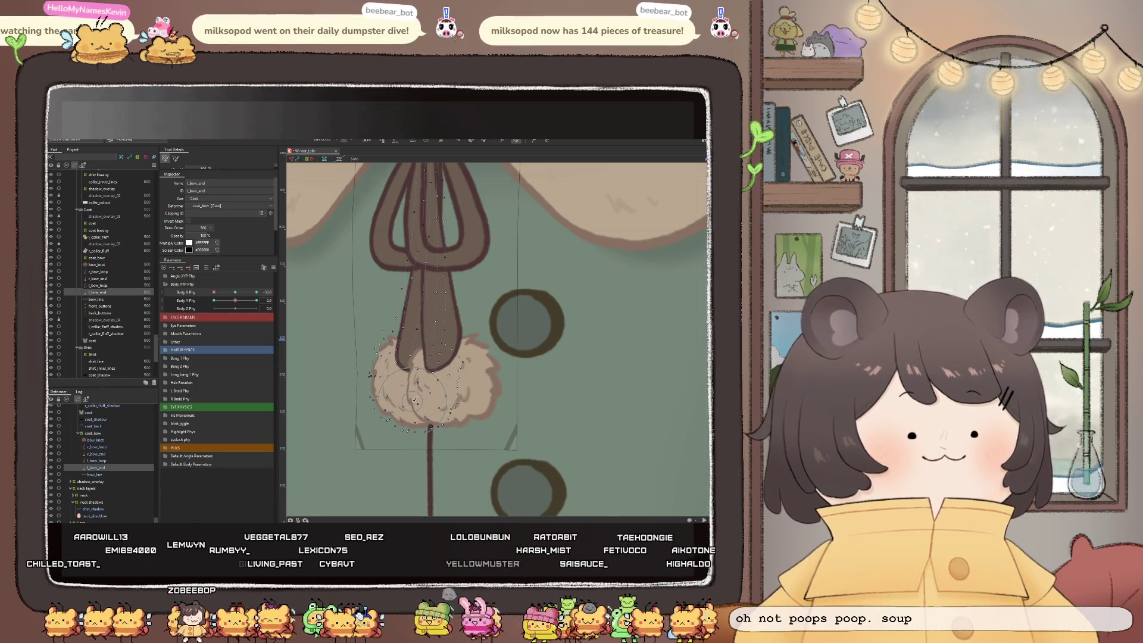
Reshape, shift and rotate the left bow end so its tip swings right, checking Body X around -24.7
{"action": "mouse_move", "coordinate": [415, 400]}
{"action": "left_mouse_down"}
{"action": "mouse_move", "coordinate": [427, 368]}
{"action": "mouse_move", "coordinate": [416, 388]}
{"action": "left_mouse_up"}
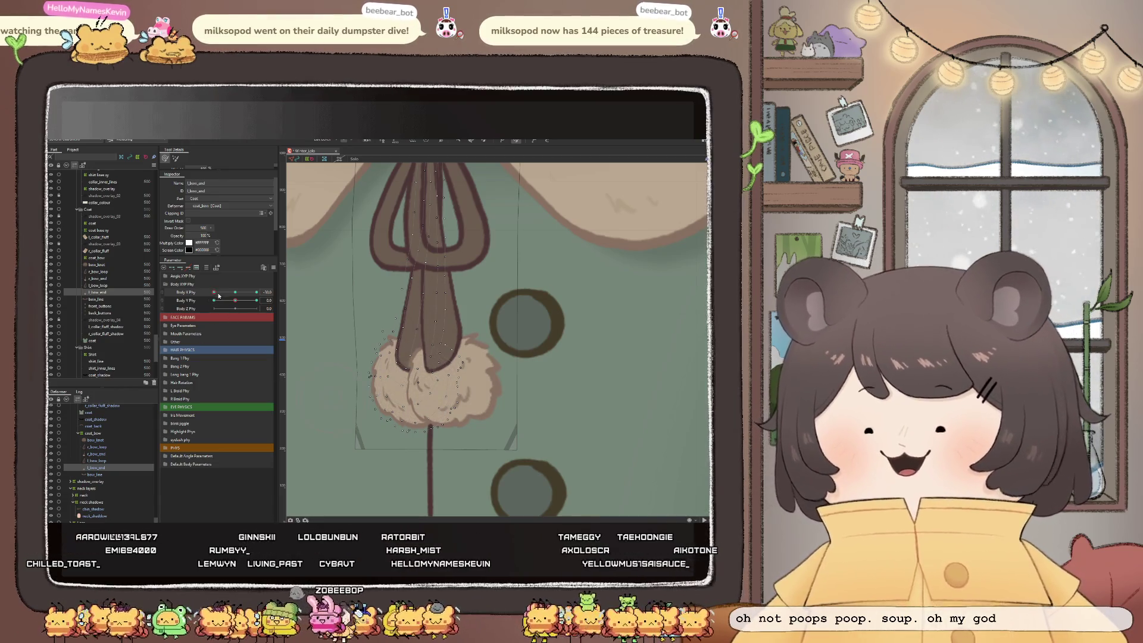
{"action": "left_click_drag", "start_coordinate": [213, 292], "coordinate": [208, 294]}
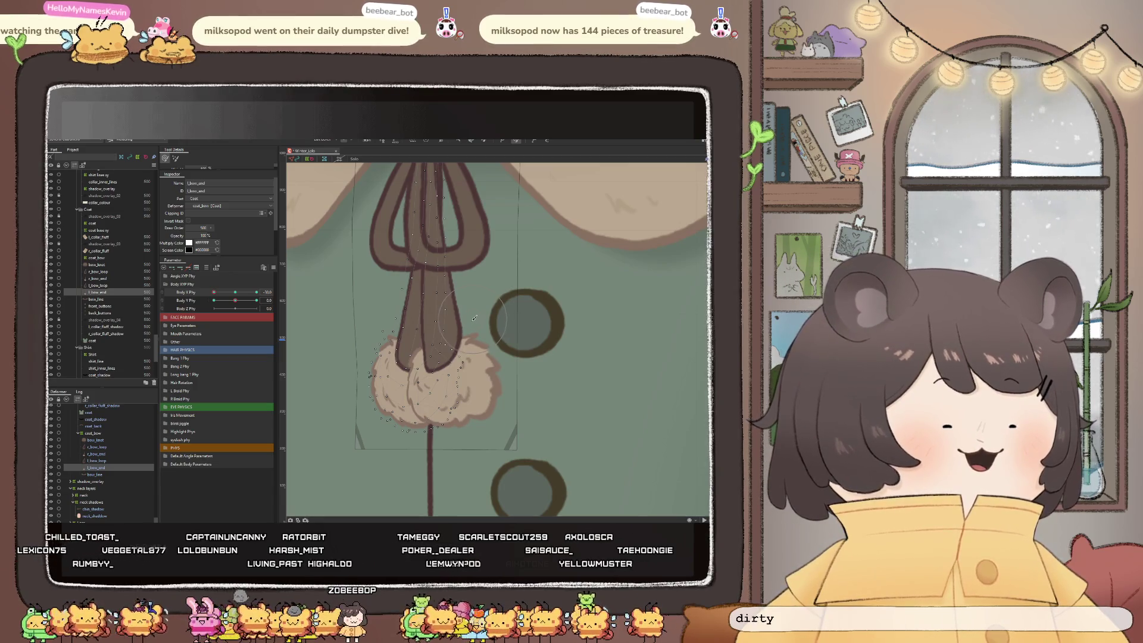
{"action": "scroll", "coordinate": [433, 324], "scroll_direction": "down", "scroll_amount": 3}
{"action": "scroll", "coordinate": [433, 324], "scroll_direction": "down", "scroll_amount": 2}
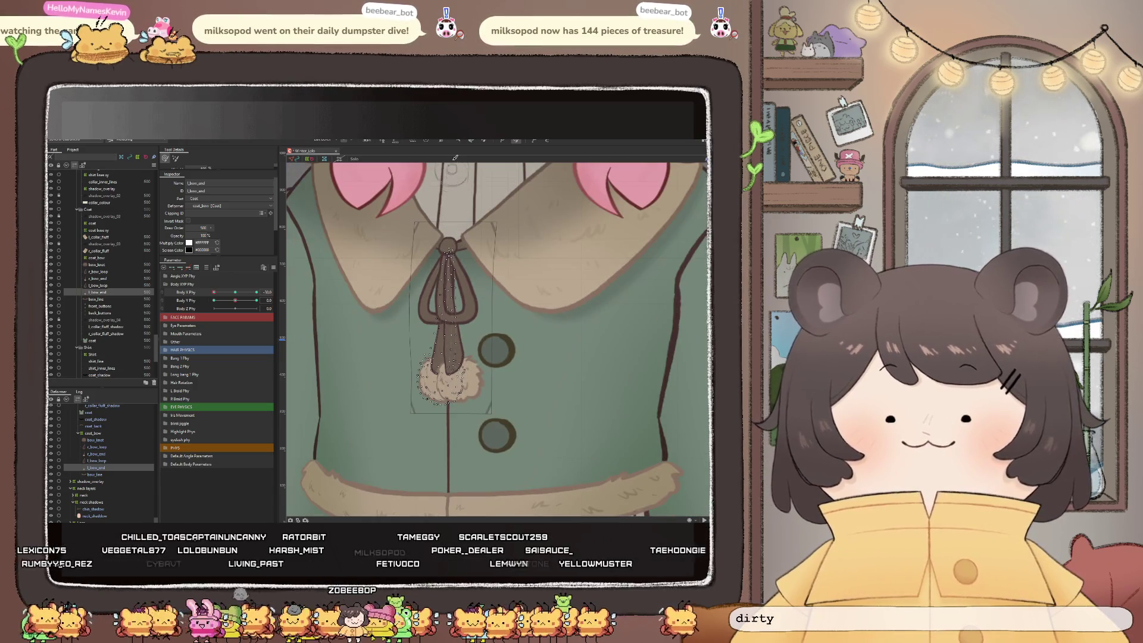
{"action": "left_click_drag", "start_coordinate": [217, 291], "coordinate": [202, 294]}
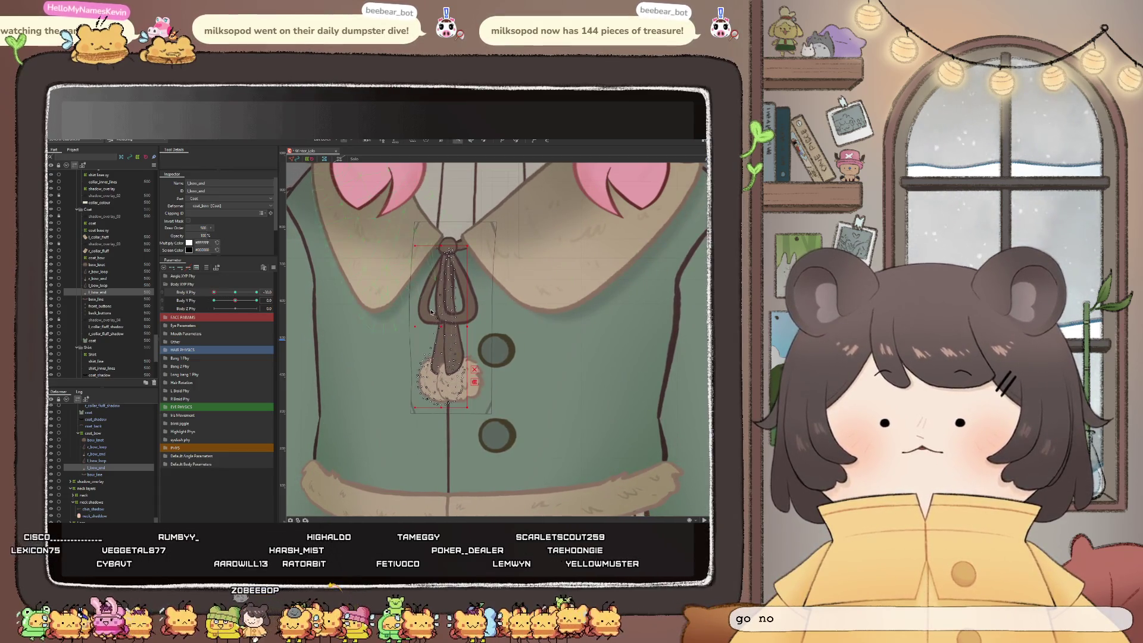
{"action": "left_click_drag", "start_coordinate": [445, 328], "coordinate": [446, 328]}
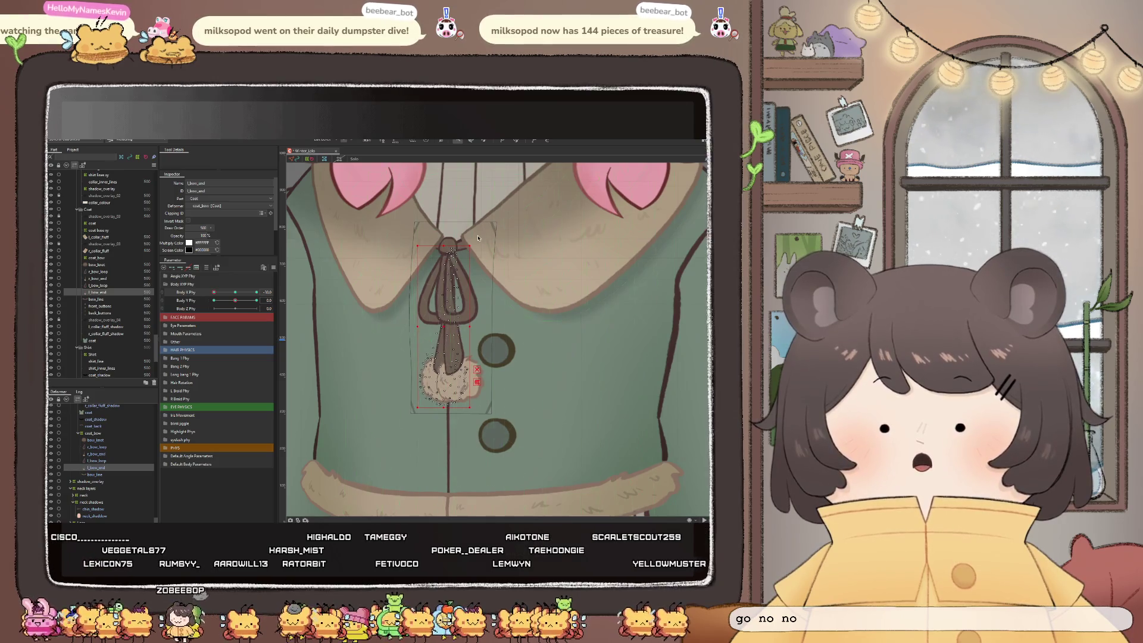
{"action": "left_click_drag", "start_coordinate": [474, 245], "coordinate": [471, 245]}
{"action": "left_click_drag", "start_coordinate": [228, 293], "coordinate": [191, 301]}
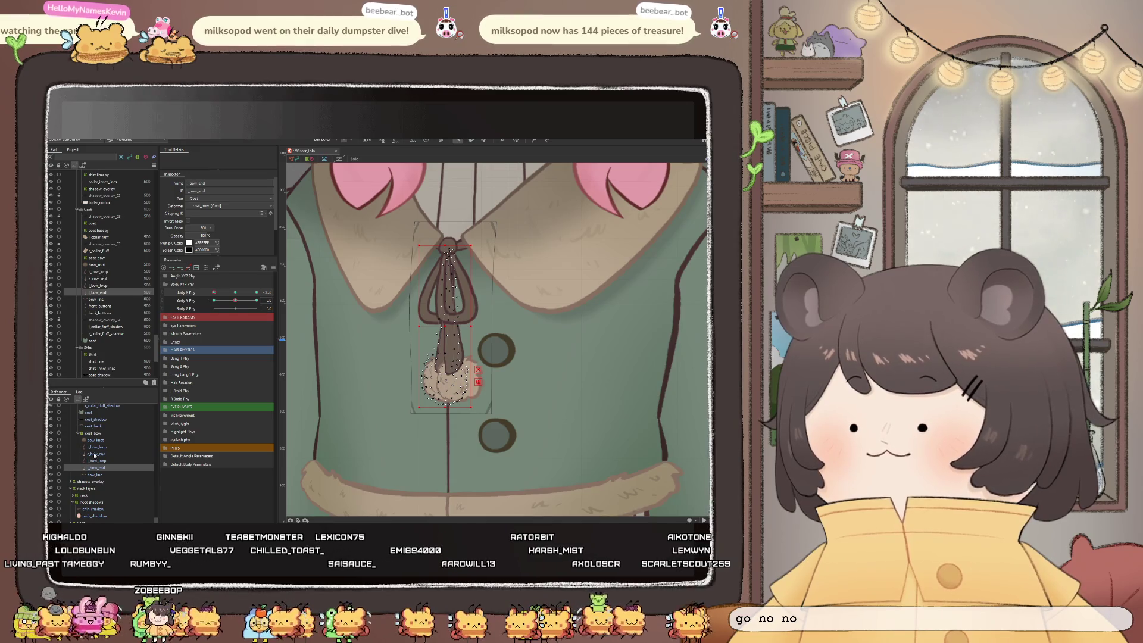
Shift r_bow_end left, brush the bow loop narrower toward the collar, and reset Body X to 0
{"action": "left_click", "coordinate": [98, 278]}
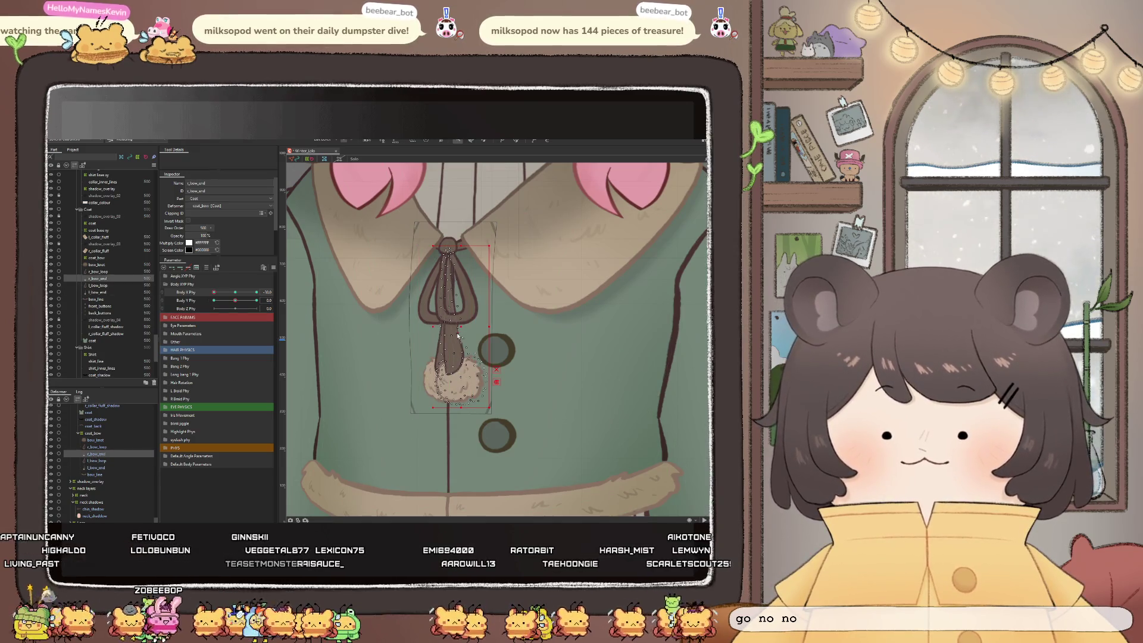
{"action": "left_click_drag", "start_coordinate": [462, 328], "coordinate": [460, 329]}
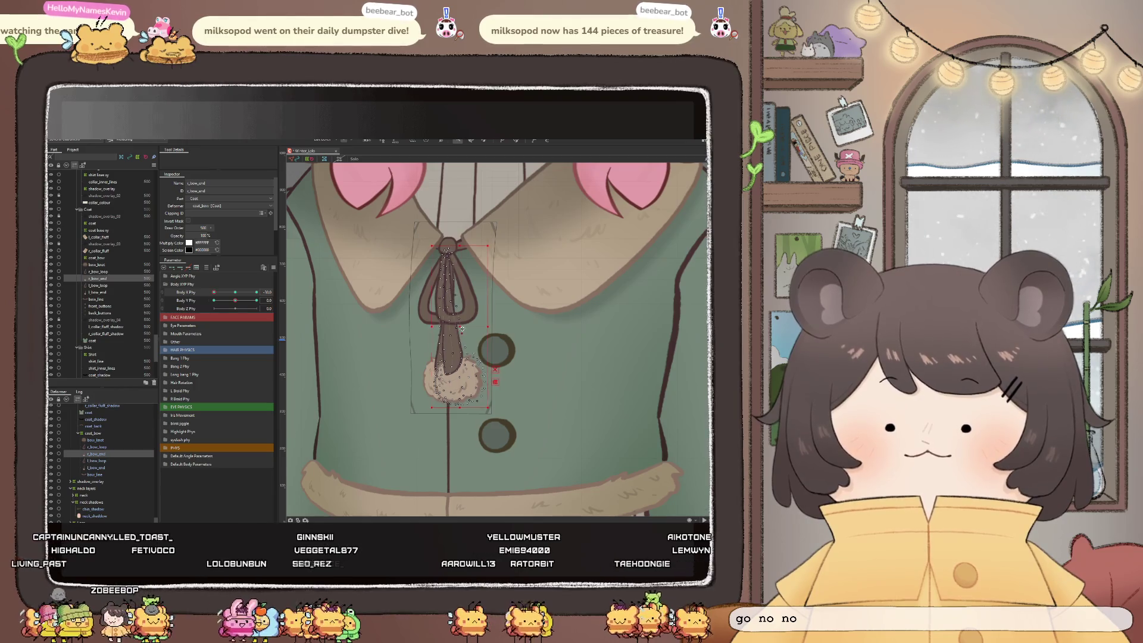
{"action": "left_click", "coordinate": [516, 140]}
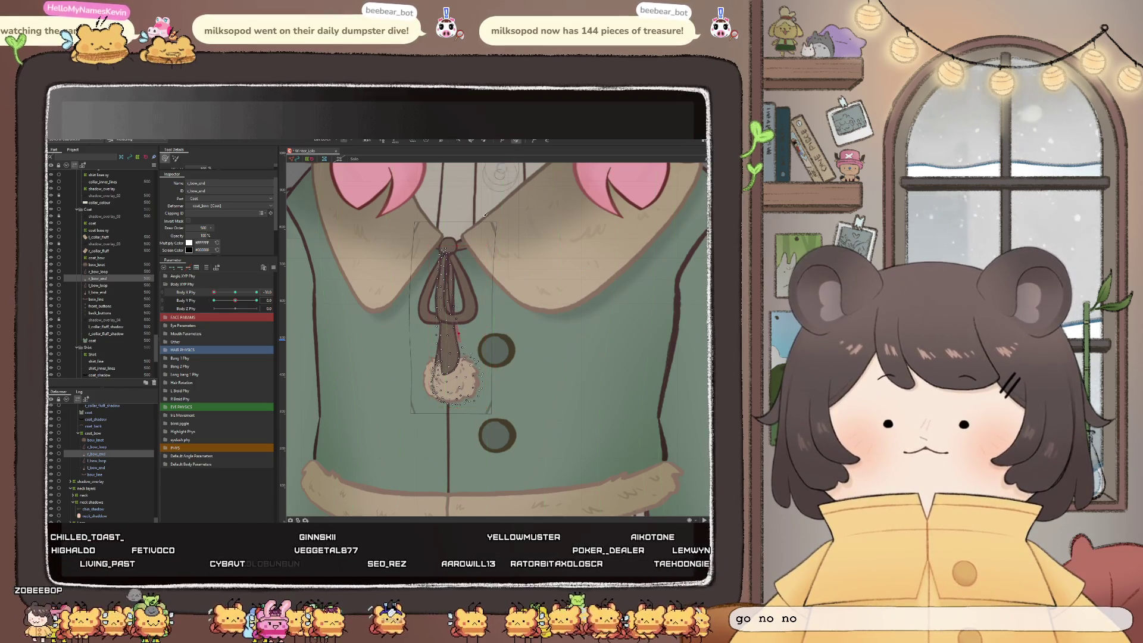
{"action": "left_click_drag", "start_coordinate": [443, 268], "coordinate": [450, 249]}
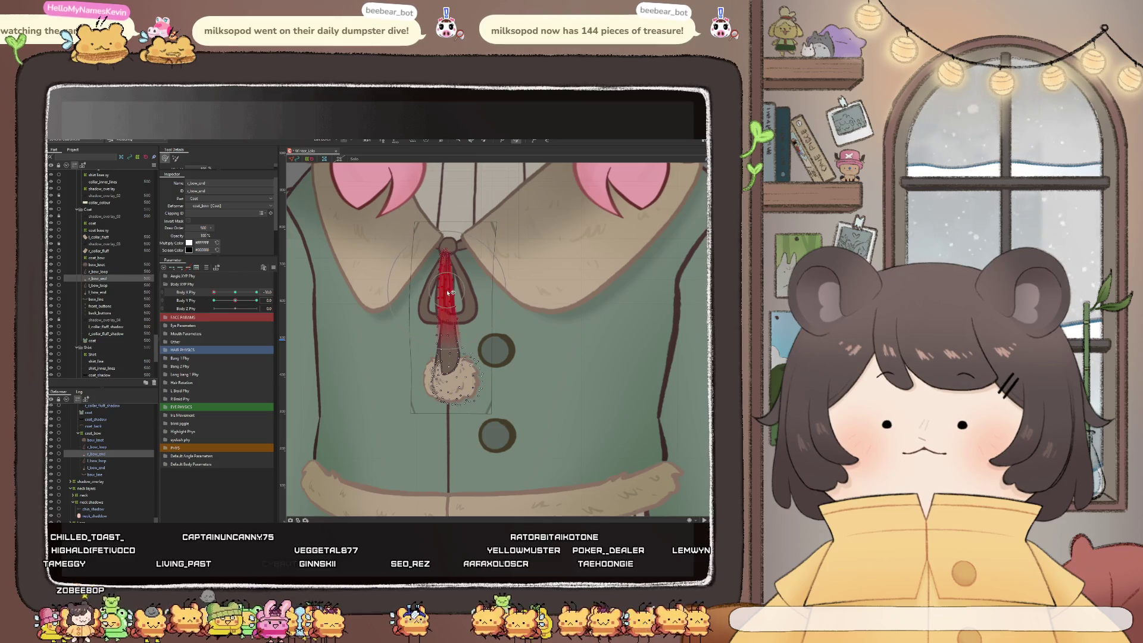
{"action": "left_click_drag", "start_coordinate": [451, 292], "coordinate": [446, 253]}
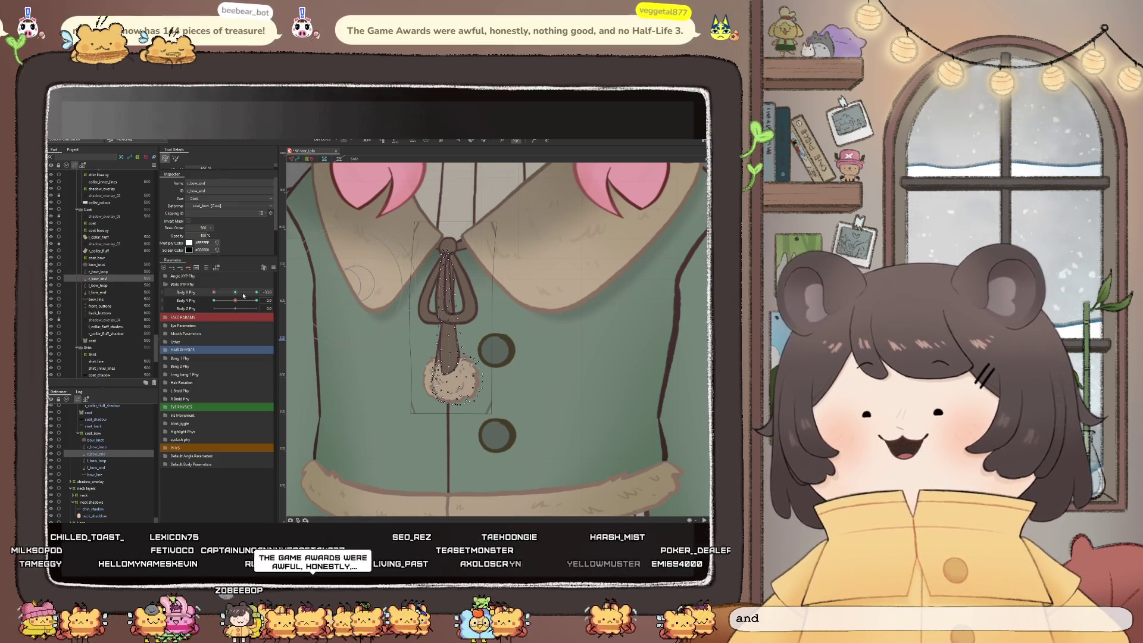
{"action": "left_click_drag", "start_coordinate": [219, 292], "coordinate": [214, 296]}
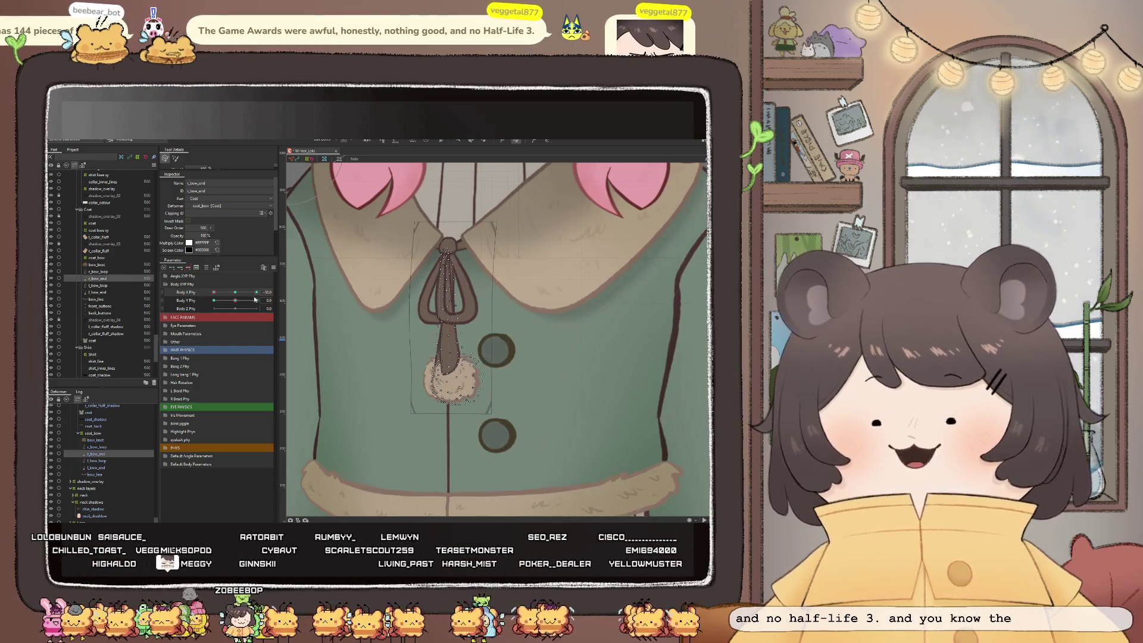
{"action": "left_click", "coordinate": [236, 293]}
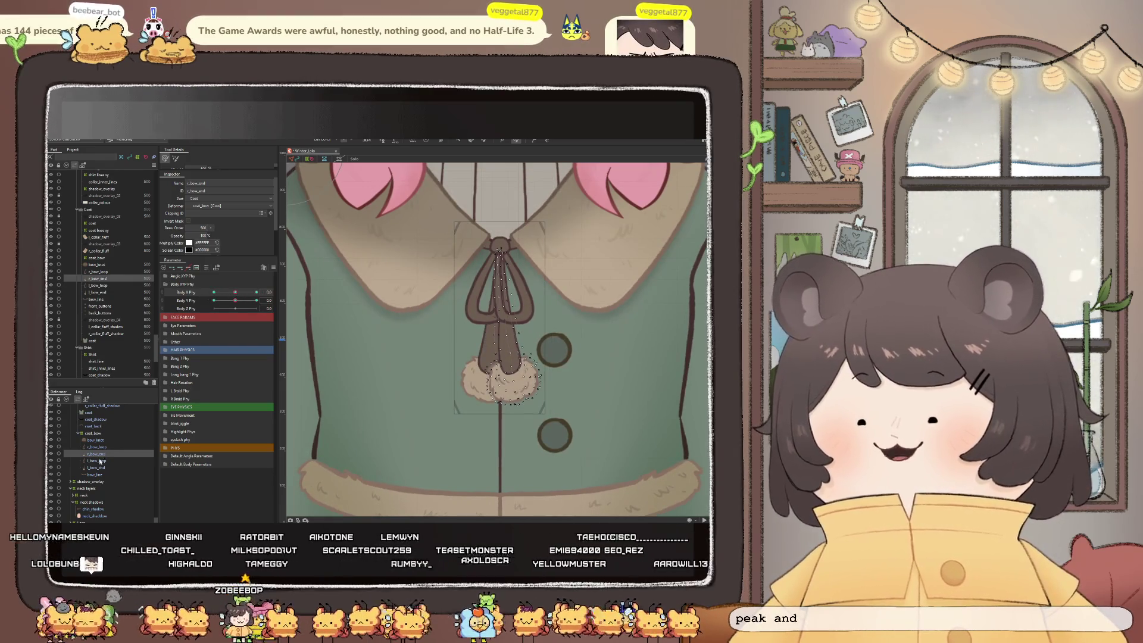
Select l_bow_loop, set Body X Phy to -30, and narrow the loop from its left side
{"action": "key", "text": "Down"}
{"action": "left_click", "coordinate": [214, 292]}
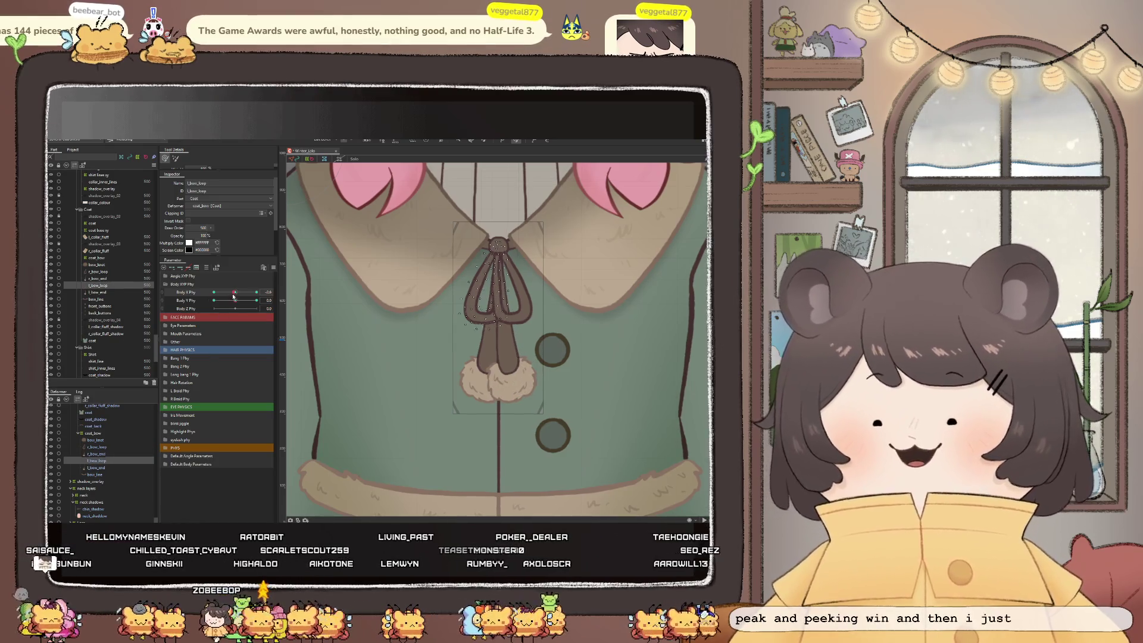
{"action": "scroll", "coordinate": [433, 270], "scroll_direction": "up", "scroll_amount": 2}
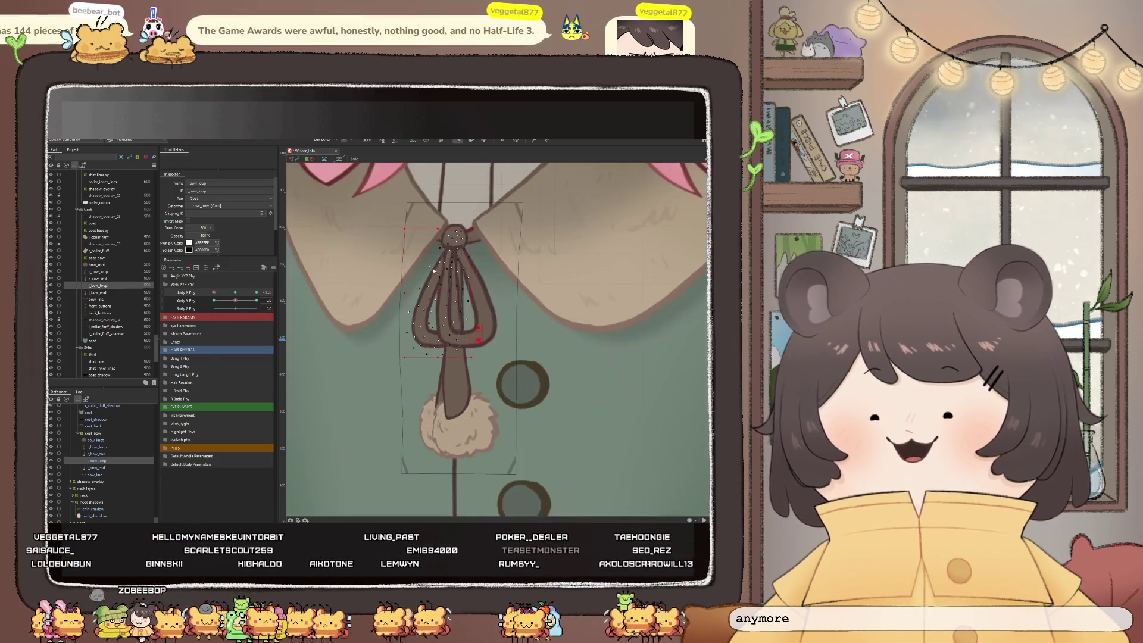
{"action": "left_click_drag", "start_coordinate": [409, 293], "coordinate": [412, 291]}
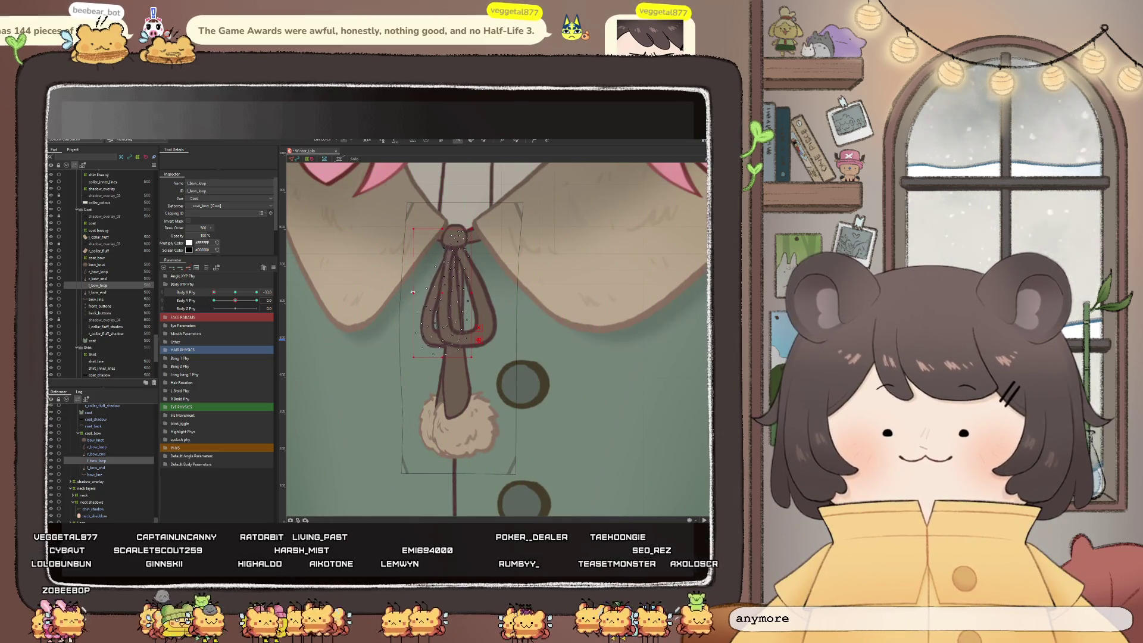
{"action": "left_click_drag", "start_coordinate": [224, 296], "coordinate": [206, 304]}
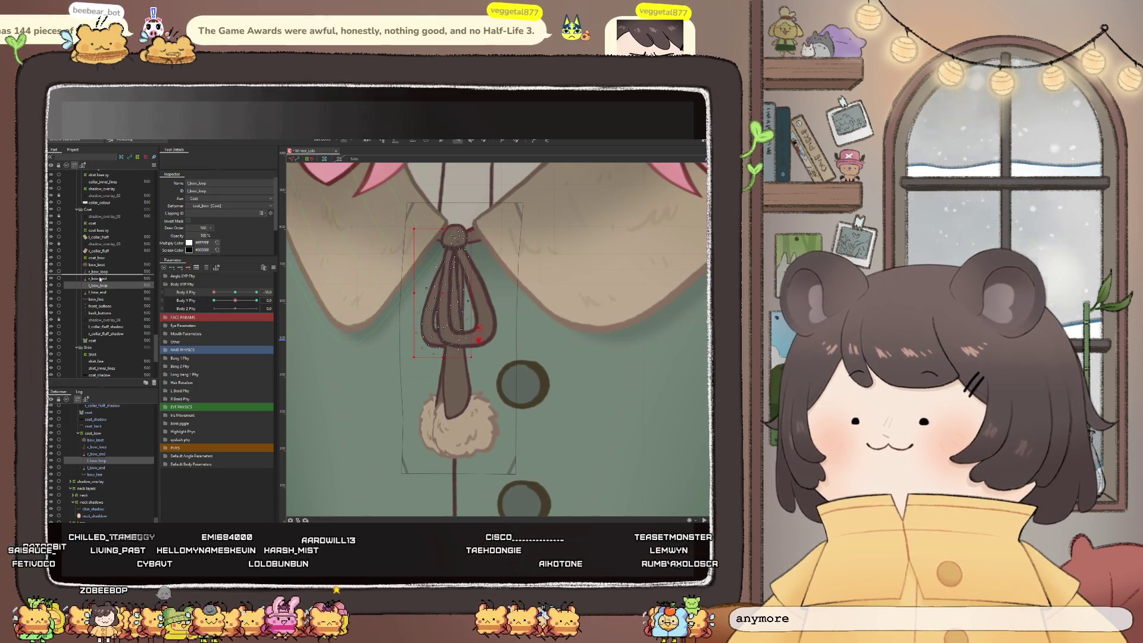
Move l_bow_loop above r_bow_end in the Parts list and brush-deform it at Body X -30
{"action": "left_click_drag", "start_coordinate": [100, 285], "coordinate": [100, 277]}
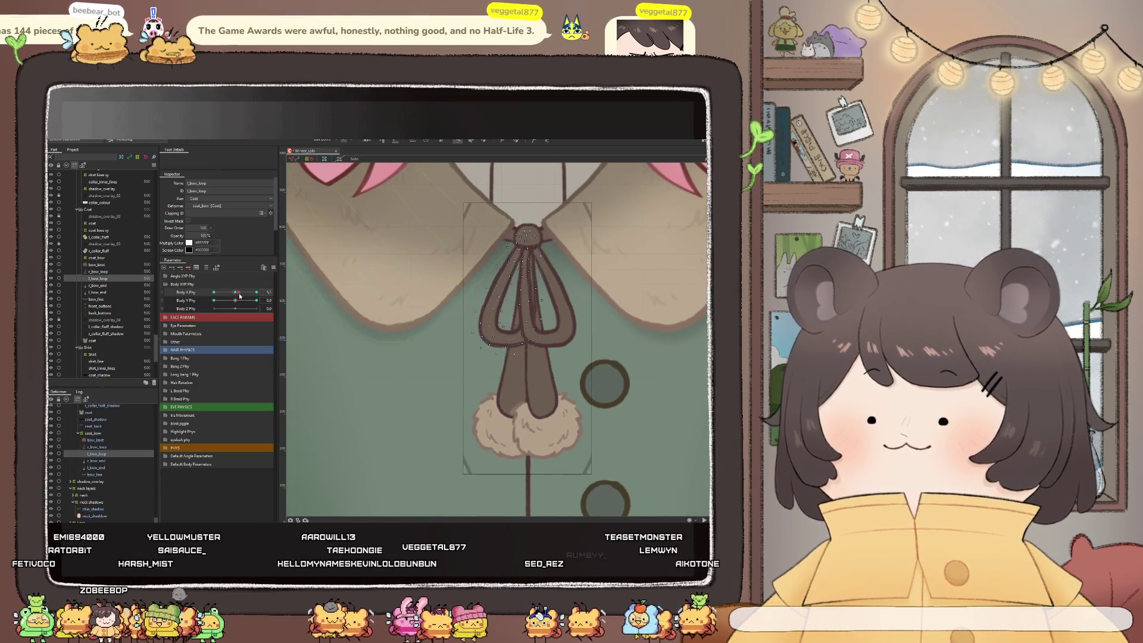
{"action": "left_click_drag", "start_coordinate": [218, 298], "coordinate": [210, 300]}
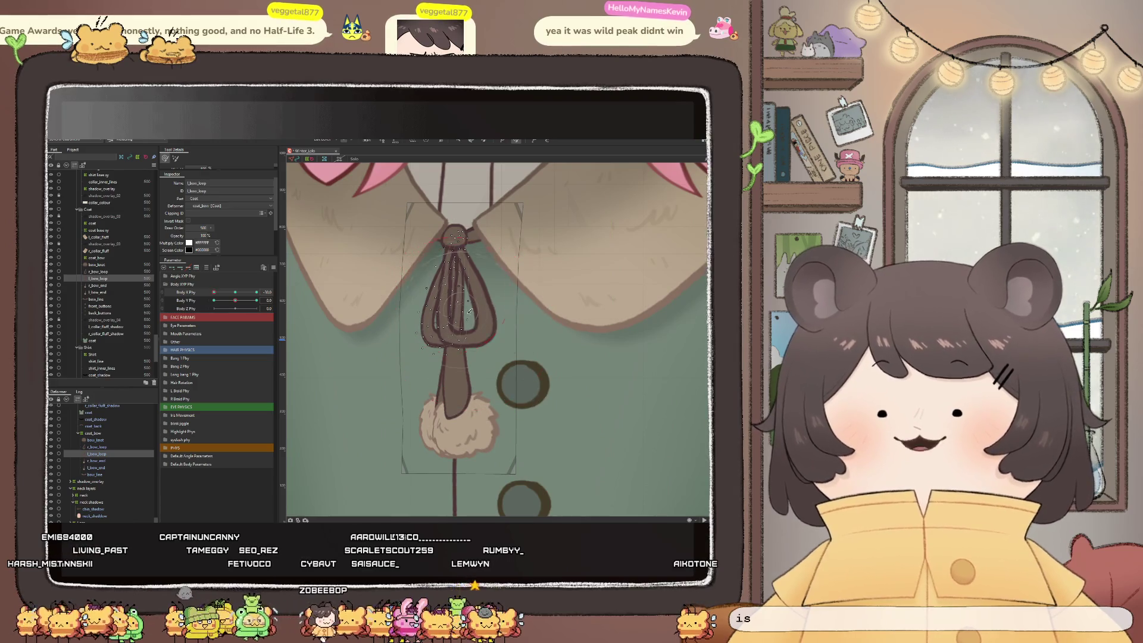
{"action": "left_click_drag", "start_coordinate": [476, 323], "coordinate": [472, 329]}
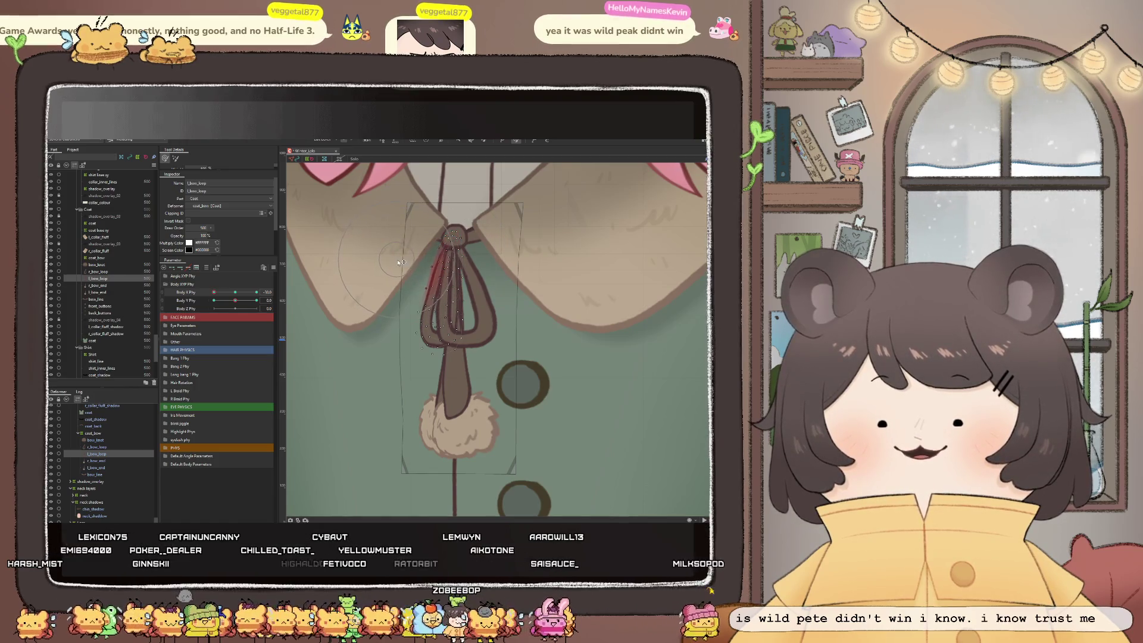
{"action": "mouse_move", "coordinate": [214, 292]}
{"action": "left_mouse_down"}
{"action": "mouse_move", "coordinate": [233, 293]}
{"action": "mouse_move", "coordinate": [214, 292]}
{"action": "left_mouse_up"}
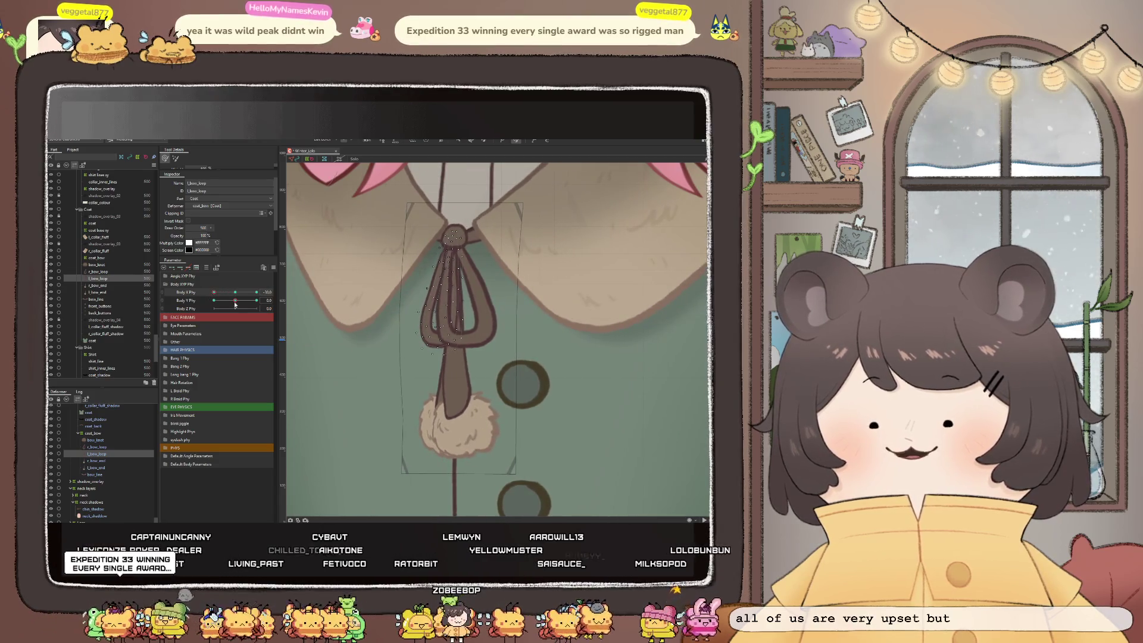
{"action": "scroll", "coordinate": [415, 347], "scroll_direction": "down", "scroll_amount": 2}
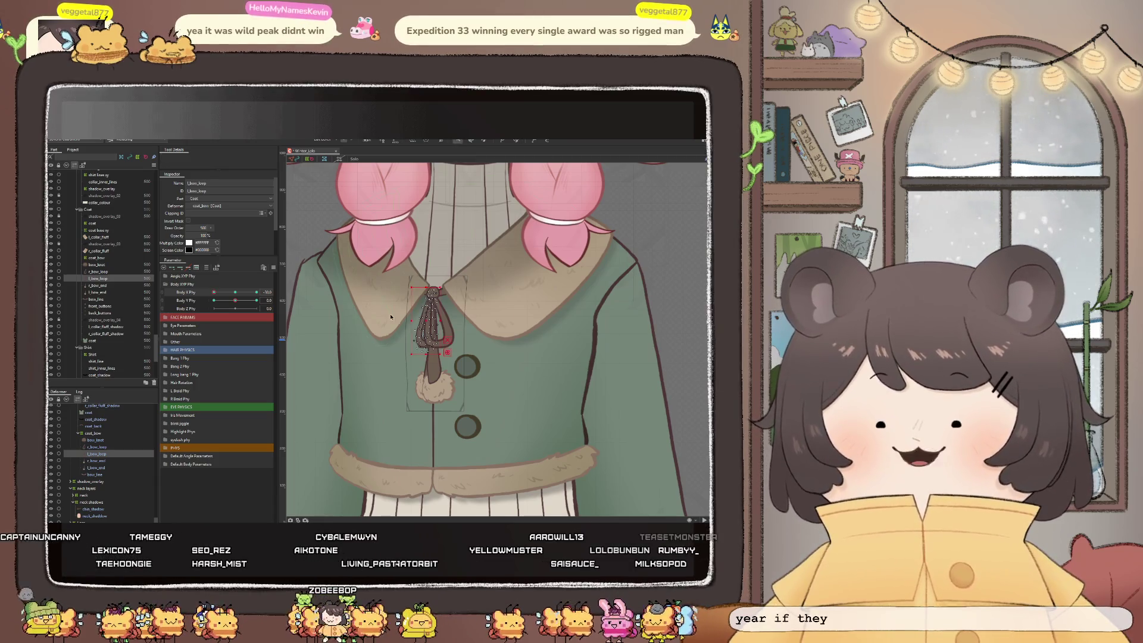
Scrub Body X Phy to about -10.6 and -11.5 to check the bow's motion
{"action": "scroll", "coordinate": [415, 324], "scroll_direction": "down", "scroll_amount": 3}
{"action": "mouse_move", "coordinate": [214, 293]}
{"action": "left_mouse_down"}
{"action": "mouse_move", "coordinate": [227, 291]}
{"action": "mouse_move", "coordinate": [199, 296]}
{"action": "mouse_move", "coordinate": [234, 294]}
{"action": "left_mouse_up"}
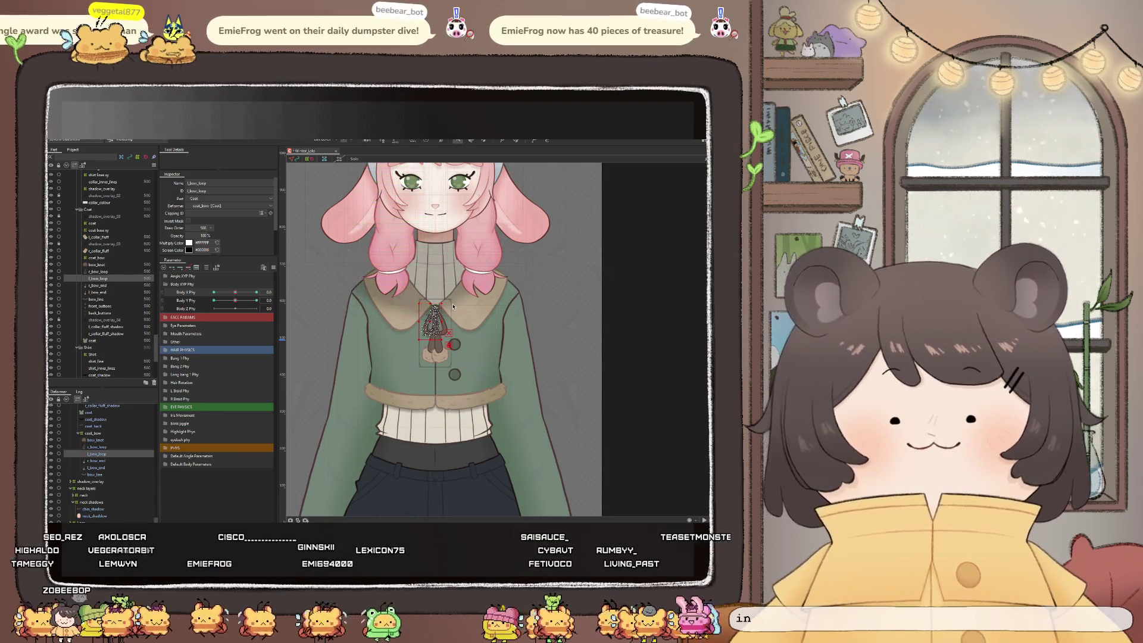
{"action": "scroll", "coordinate": [447, 313], "scroll_direction": "up", "scroll_amount": 3}
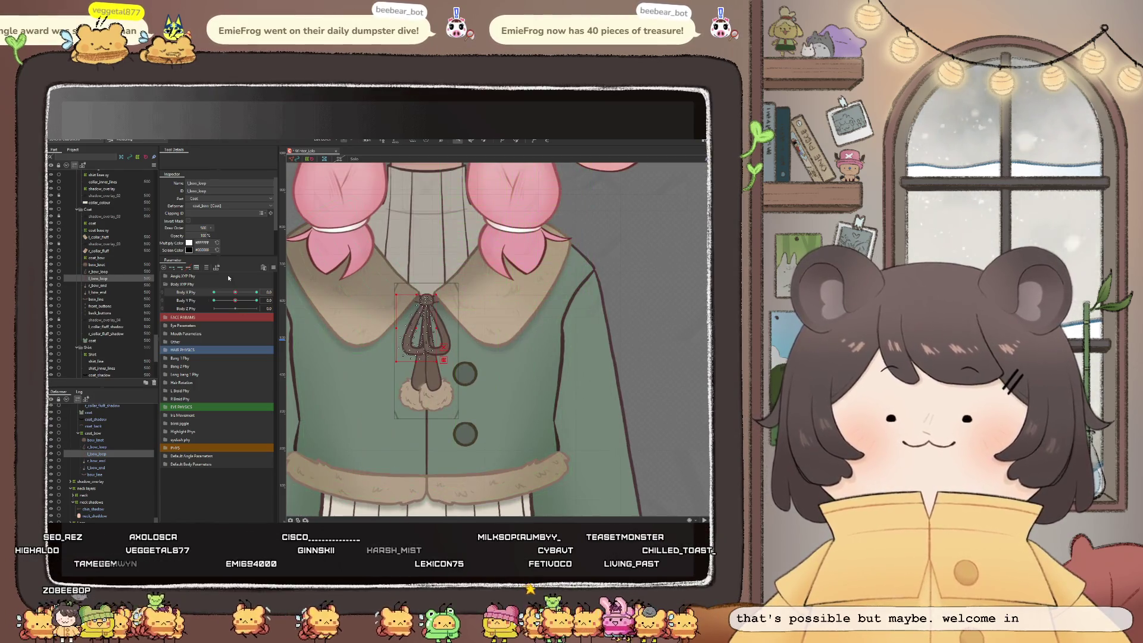
{"action": "left_click_drag", "start_coordinate": [234, 295], "coordinate": [189, 300]}
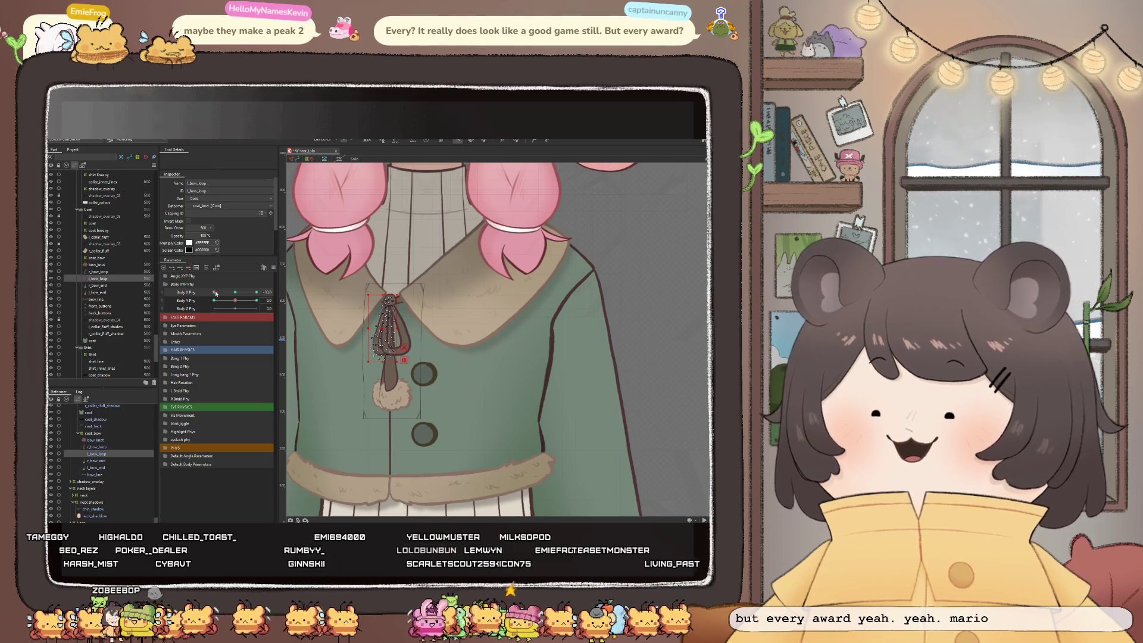
{"action": "mouse_move", "coordinate": [213, 293]}
{"action": "left_mouse_down"}
{"action": "mouse_move", "coordinate": [227, 292]}
{"action": "mouse_move", "coordinate": [212, 293]}
{"action": "left_mouse_up"}
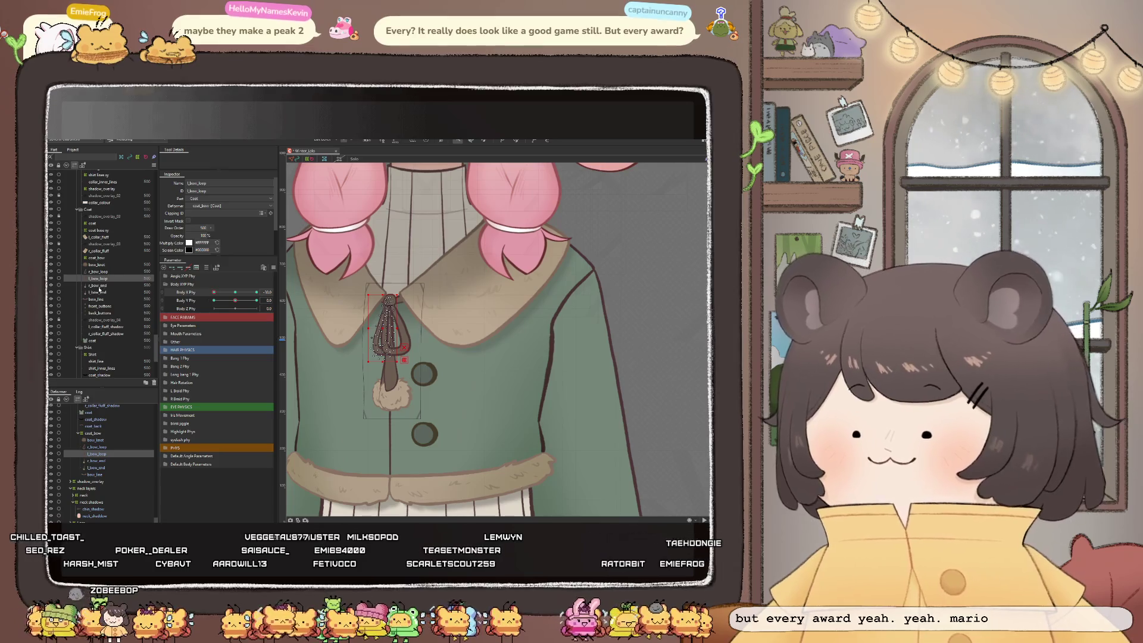
Select r_bow_end, zoom in, and brush-deform its strip just above the pompom
{"action": "left_click", "coordinate": [98, 286]}
{"action": "scroll", "coordinate": [381, 369], "scroll_direction": "up", "scroll_amount": 2}
{"action": "scroll", "coordinate": [380, 368], "scroll_direction": "up", "scroll_amount": 3}
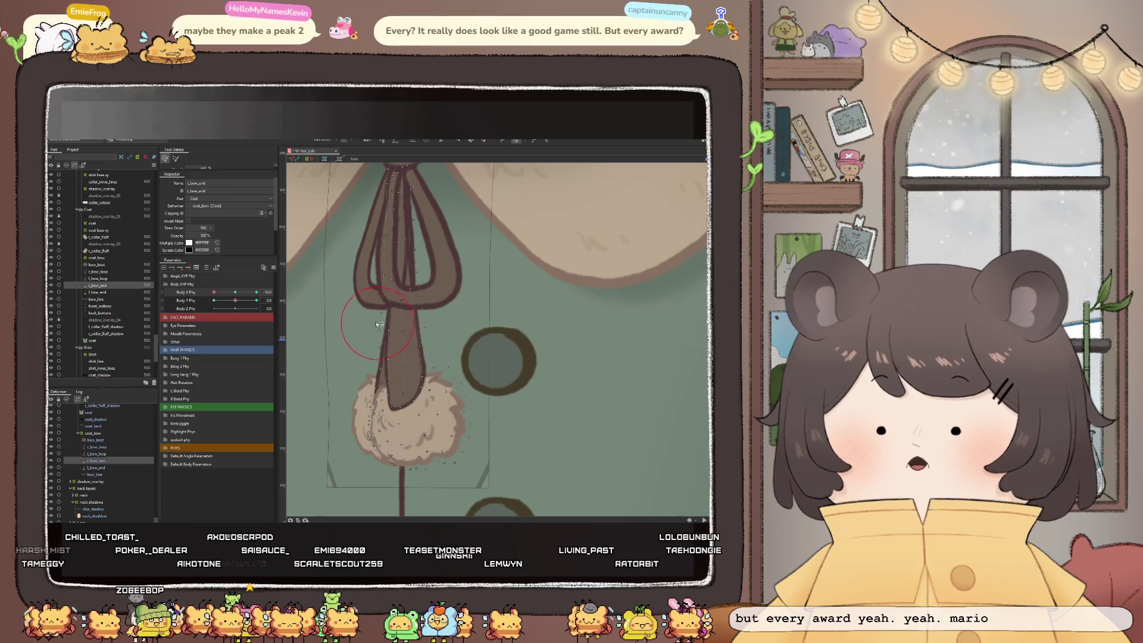
{"action": "left_click_drag", "start_coordinate": [386, 358], "coordinate": [389, 362]}
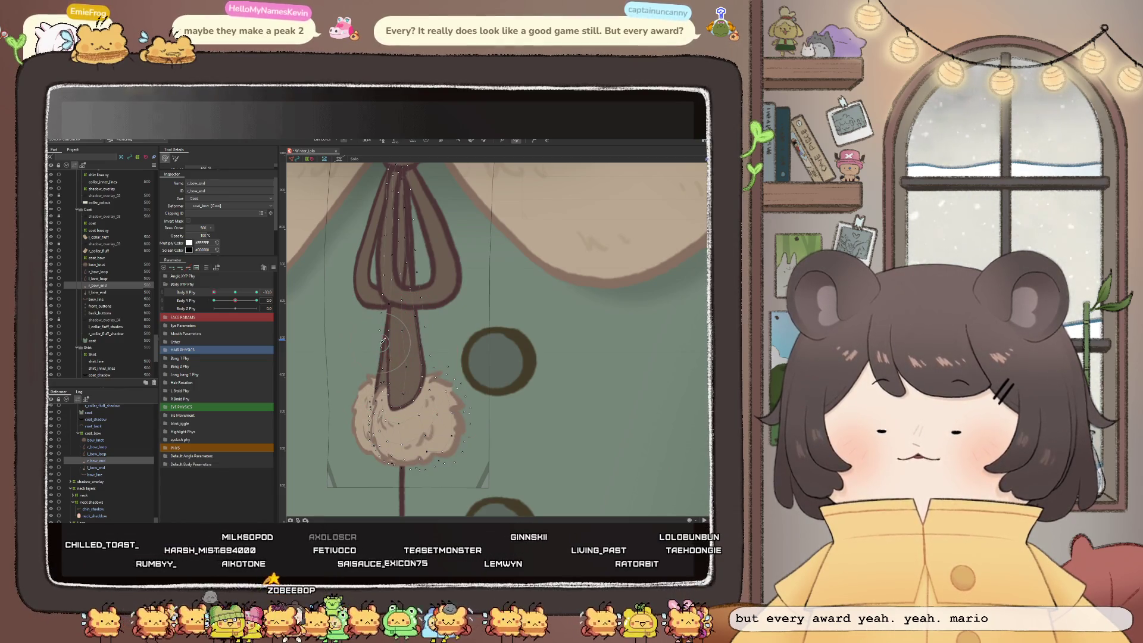
{"action": "scroll", "coordinate": [381, 341], "scroll_direction": "down", "scroll_amount": 2}
{"action": "scroll", "coordinate": [381, 341], "scroll_direction": "down", "scroll_amount": 2}
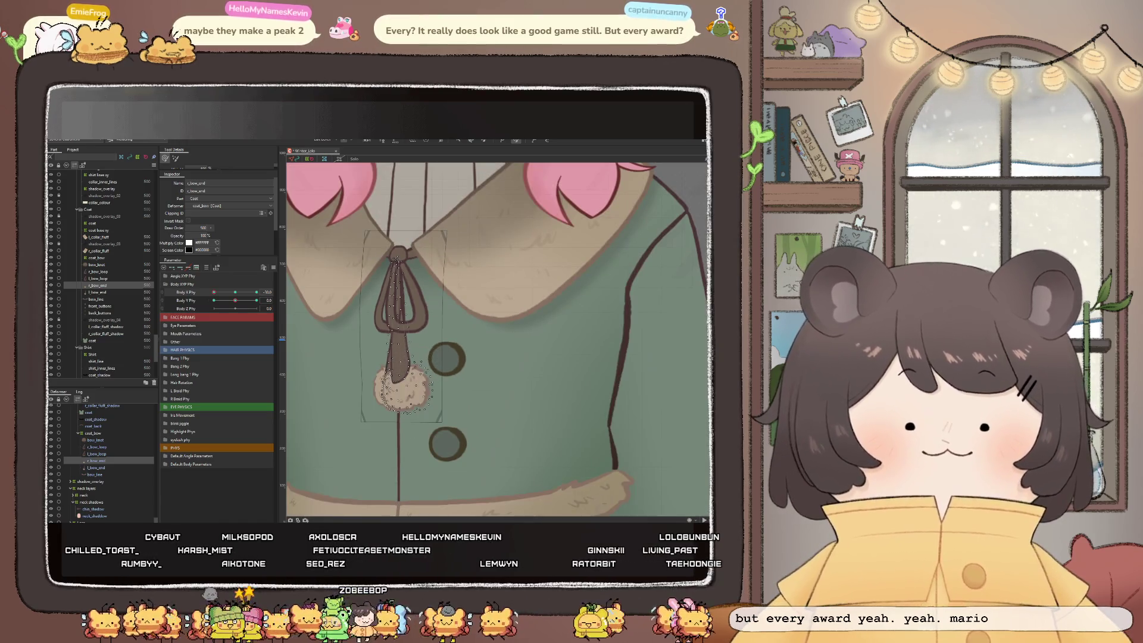
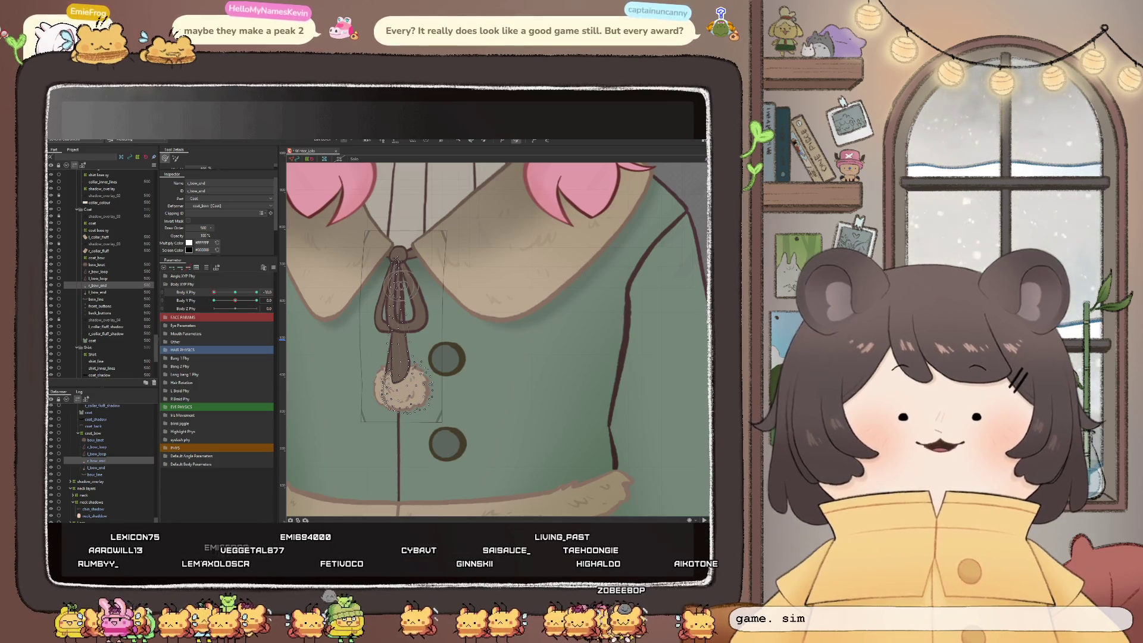
Swing Body X Phy sideways to check that the bow ends follow the body turn
{"action": "mouse_move", "coordinate": [214, 293]}
{"action": "left_mouse_down"}
{"action": "mouse_move", "coordinate": [242, 294]}
{"action": "mouse_move", "coordinate": [213, 292]}
{"action": "left_mouse_up"}
{"action": "scroll", "coordinate": [465, 382], "scroll_direction": "down", "scroll_amount": 5}
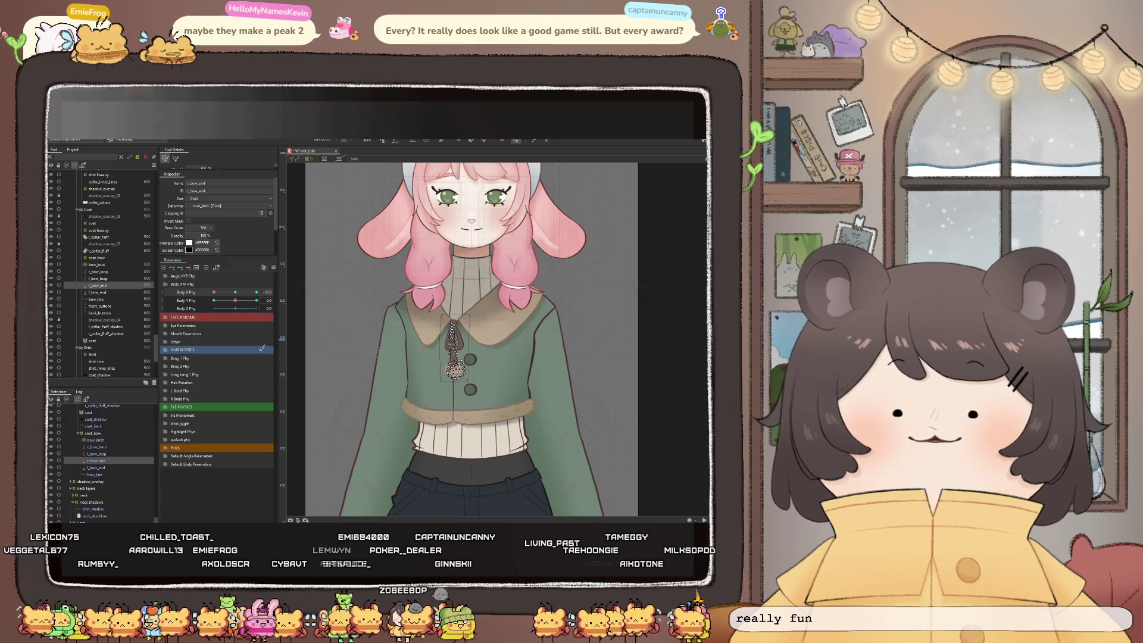
{"action": "left_click", "coordinate": [434, 381], "text": "ctrl"}
{"action": "scroll", "coordinate": [434, 381], "scroll_direction": "up", "scroll_amount": 3}
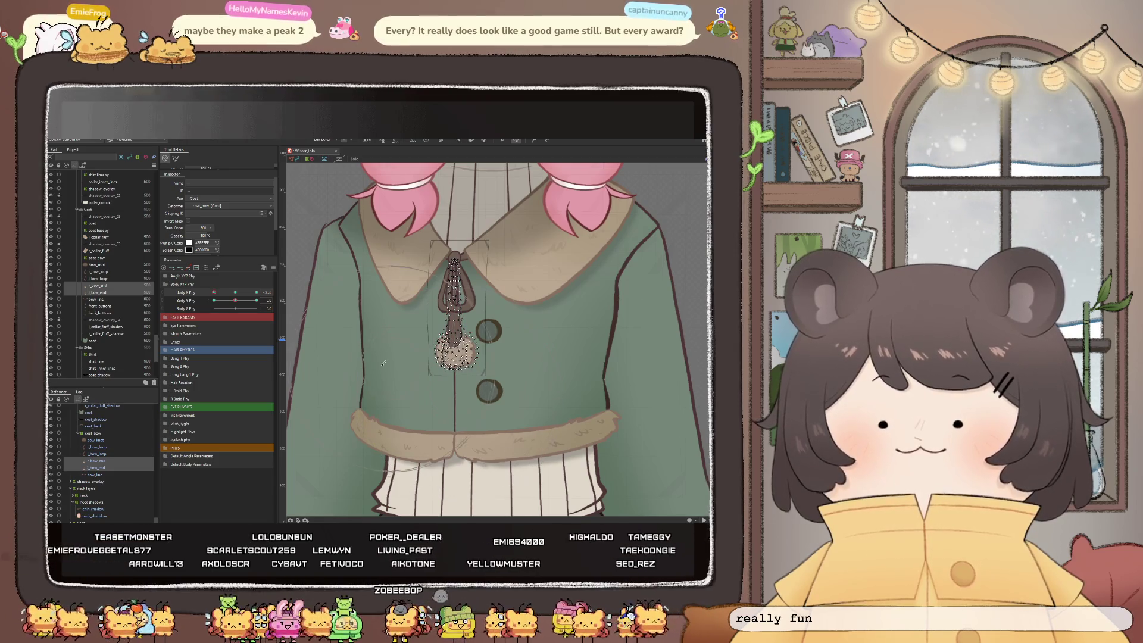
{"action": "mouse_move", "coordinate": [214, 292]}
{"action": "left_mouse_down"}
{"action": "mouse_move", "coordinate": [225, 294]}
{"action": "mouse_move", "coordinate": [206, 298]}
{"action": "left_mouse_up"}
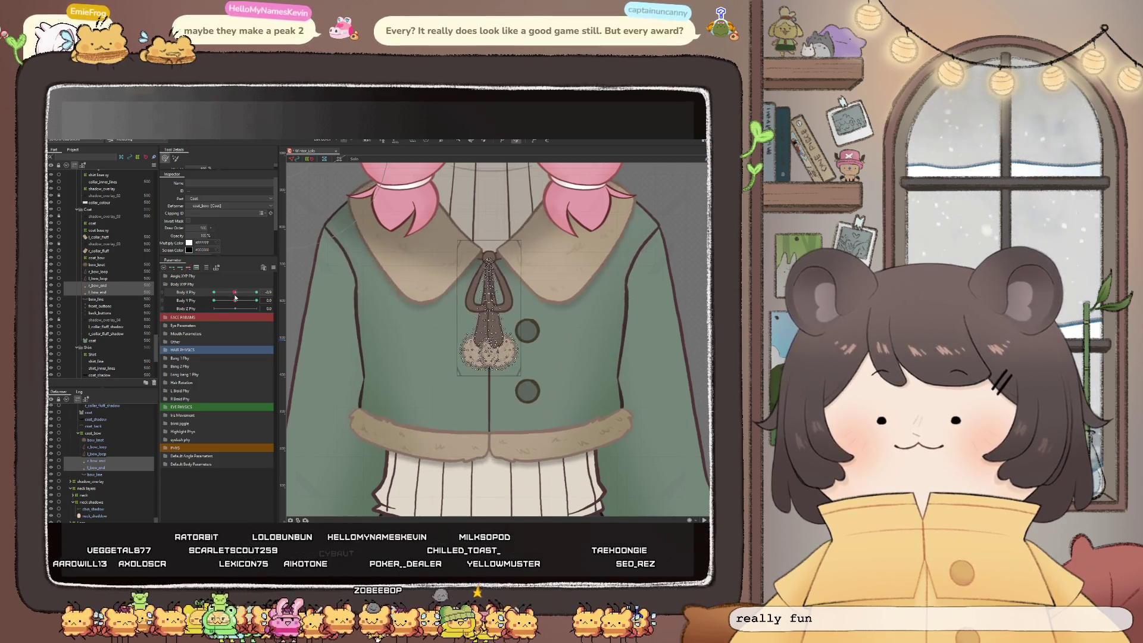
{"action": "scroll", "coordinate": [431, 335], "scroll_direction": "down", "scroll_amount": 2}
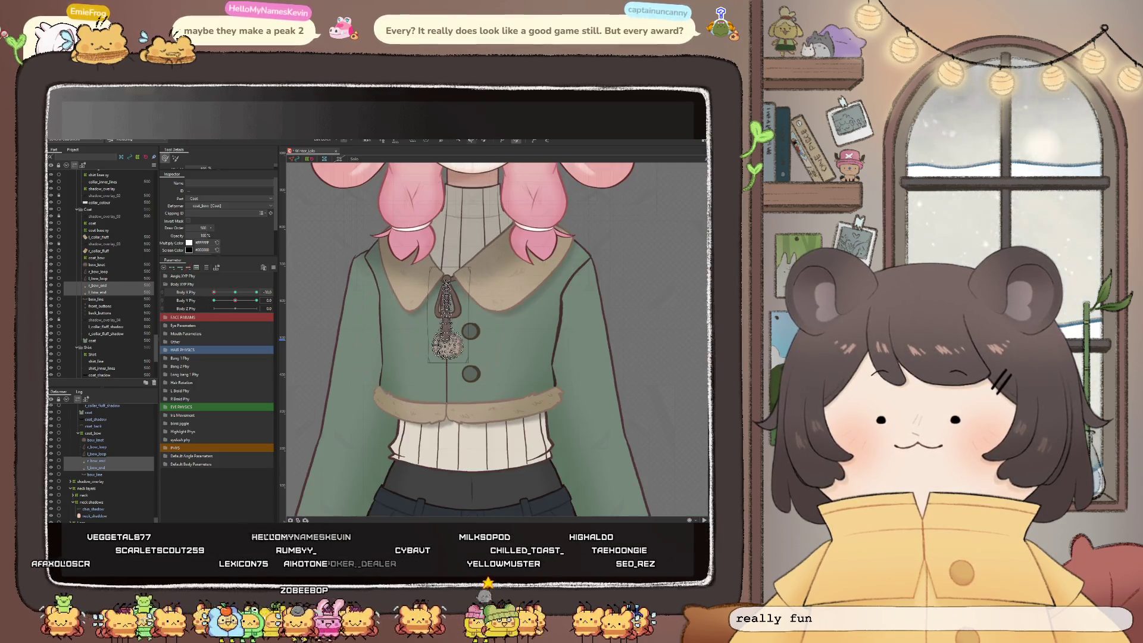
{"action": "scroll", "coordinate": [449, 186], "scroll_direction": "down", "scroll_amount": 3}
{"action": "left_click", "coordinate": [333, 298]}
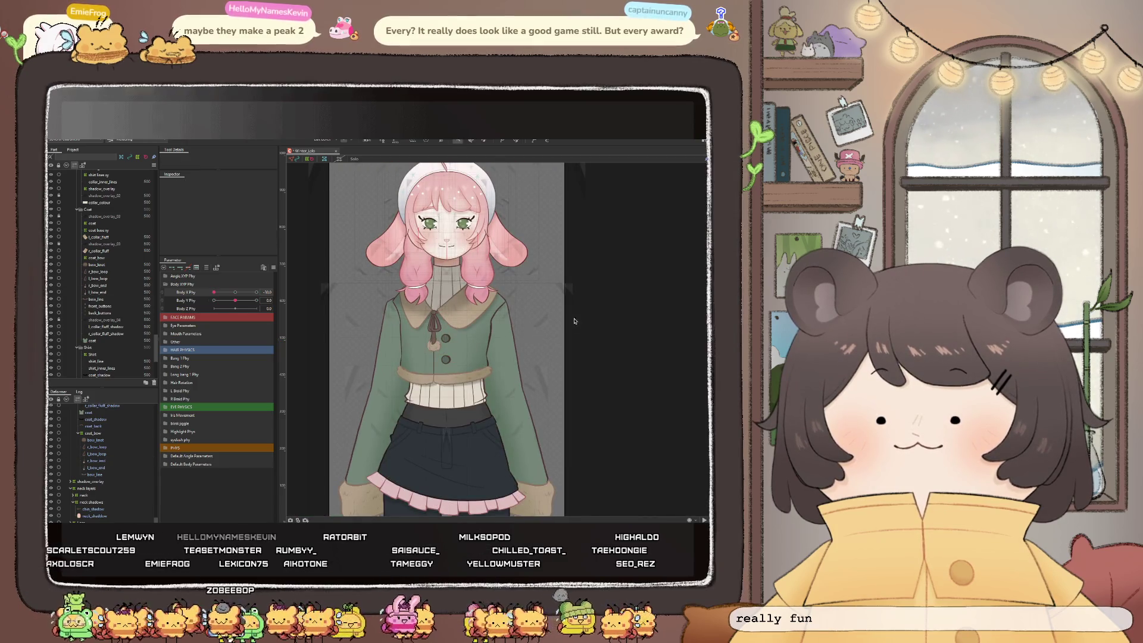
{"action": "scroll", "coordinate": [398, 338], "scroll_direction": "up", "scroll_amount": 5}
{"action": "scroll", "coordinate": [398, 338], "scroll_direction": "down", "scroll_amount": 5}
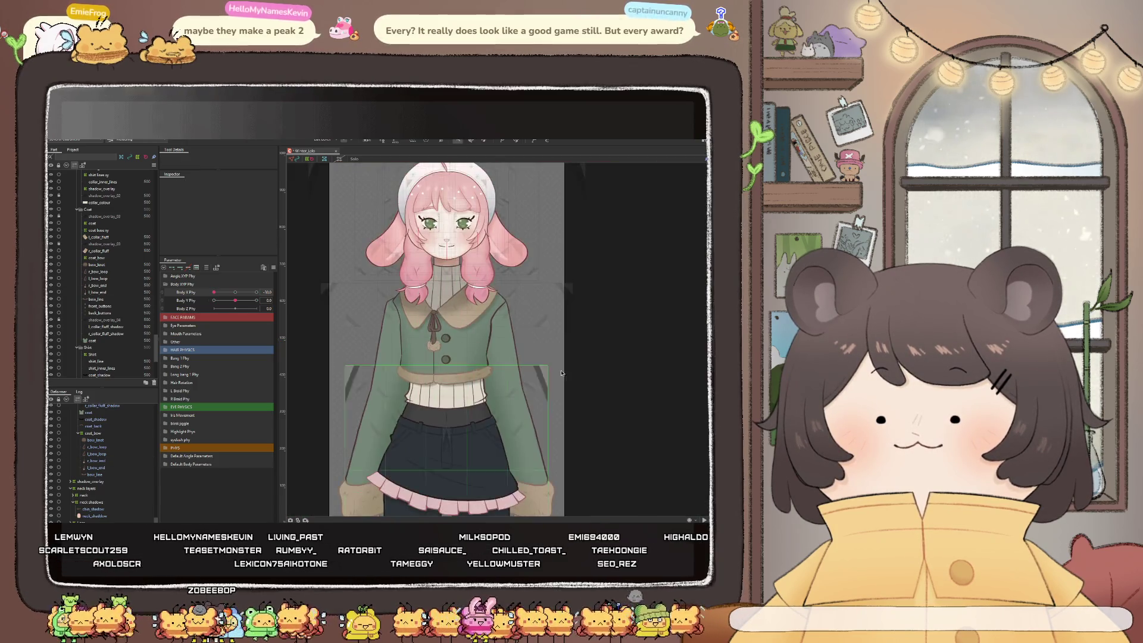
{"action": "scroll", "coordinate": [433, 322], "scroll_direction": "up", "scroll_amount": 5}
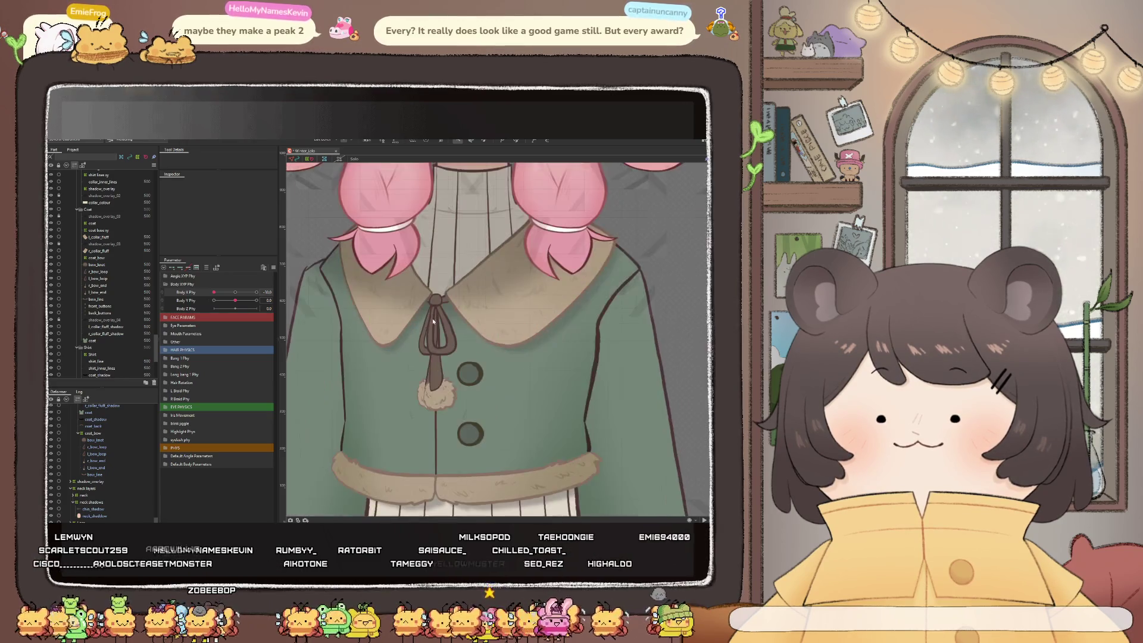
{"action": "scroll", "coordinate": [433, 267], "scroll_direction": "up", "scroll_amount": 1}
{"action": "scroll", "coordinate": [440, 297], "scroll_direction": "up", "scroll_amount": 1}
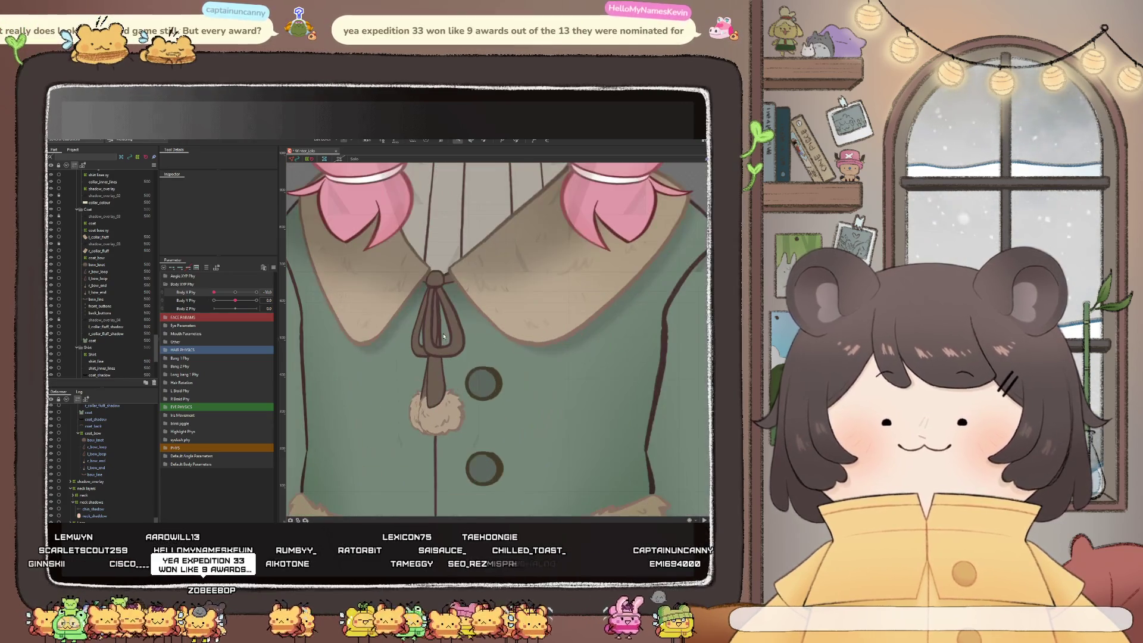
{"action": "scroll", "coordinate": [449, 332], "scroll_direction": "up", "scroll_amount": 1}
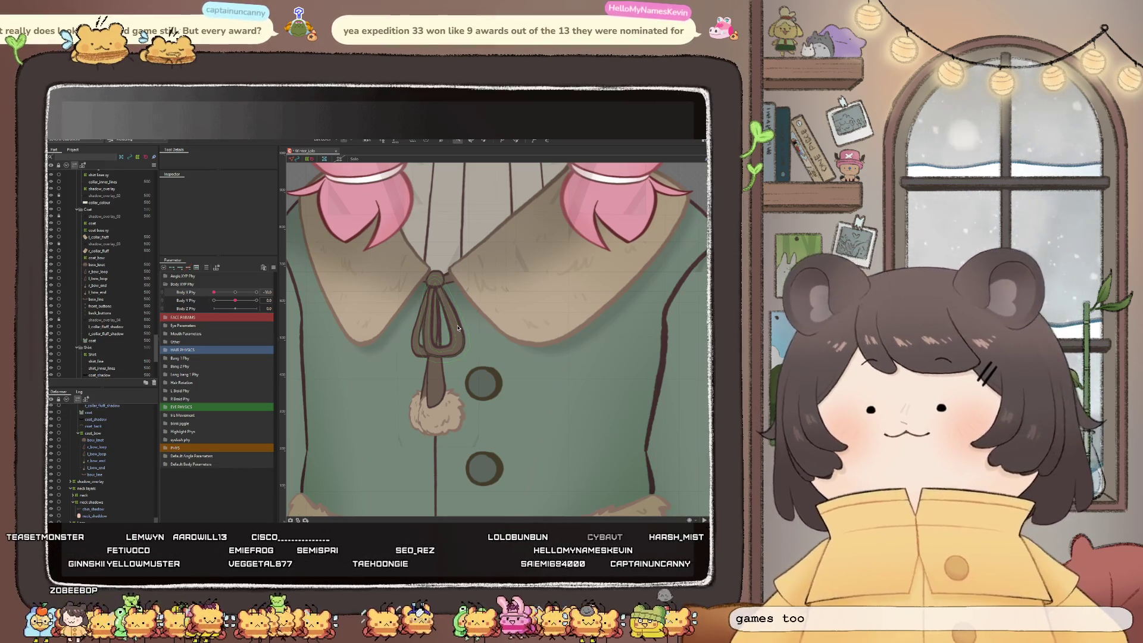
Reset Body X Phy to centre, tilt it sideways to preview the collar, then return it
{"action": "left_click", "coordinate": [232, 293]}
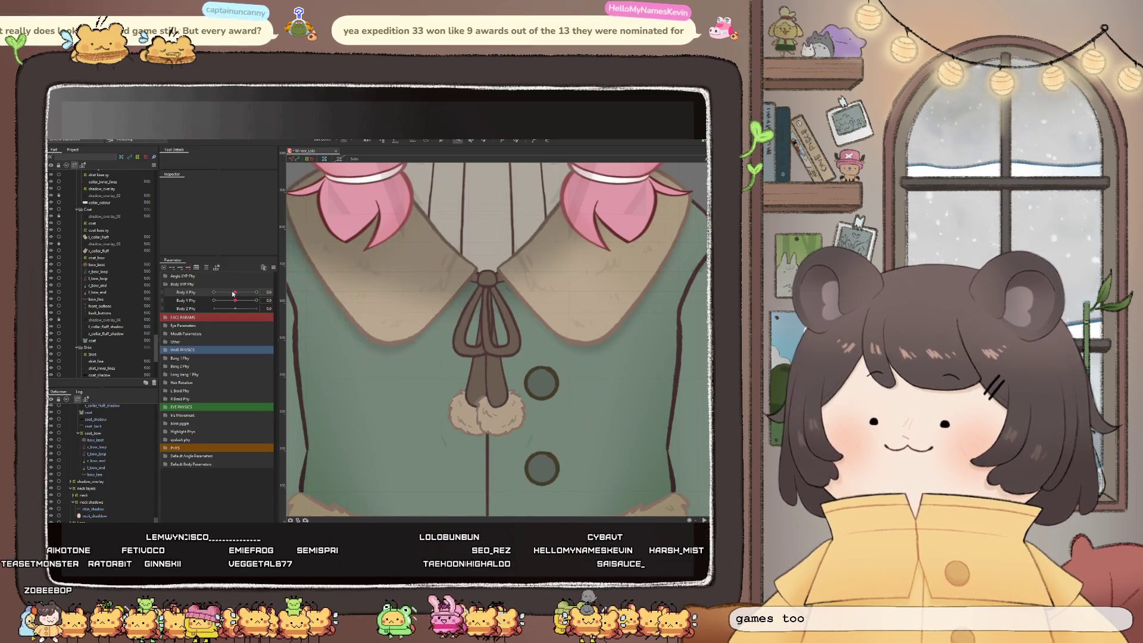
{"action": "left_click_drag", "start_coordinate": [234, 292], "coordinate": [246, 298]}
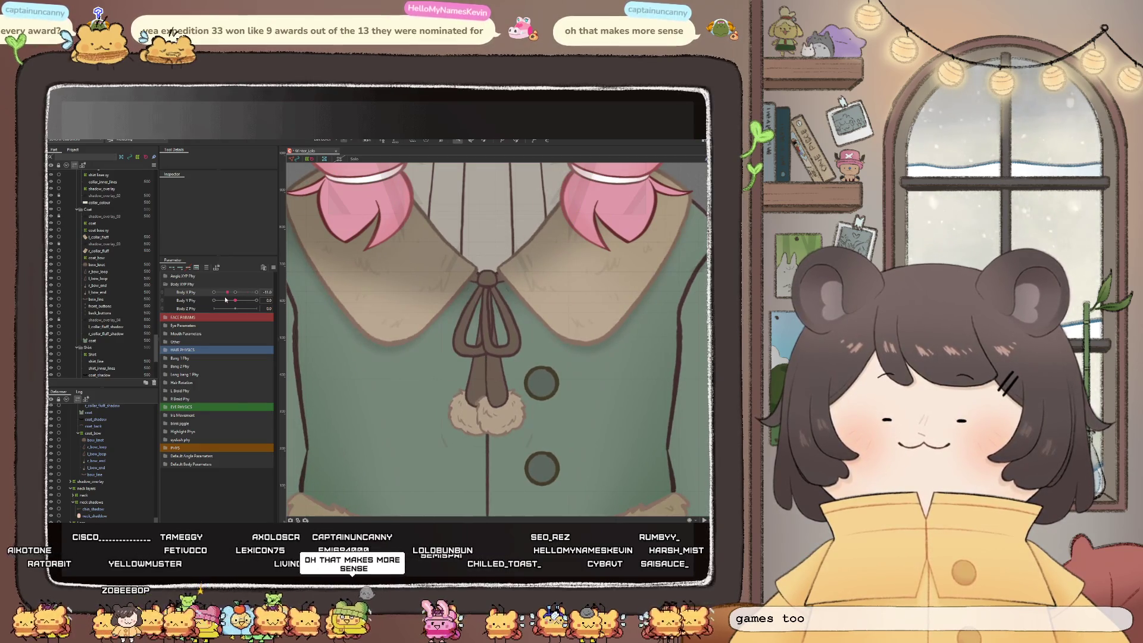
{"action": "left_click_drag", "start_coordinate": [247, 298], "coordinate": [192, 300]}
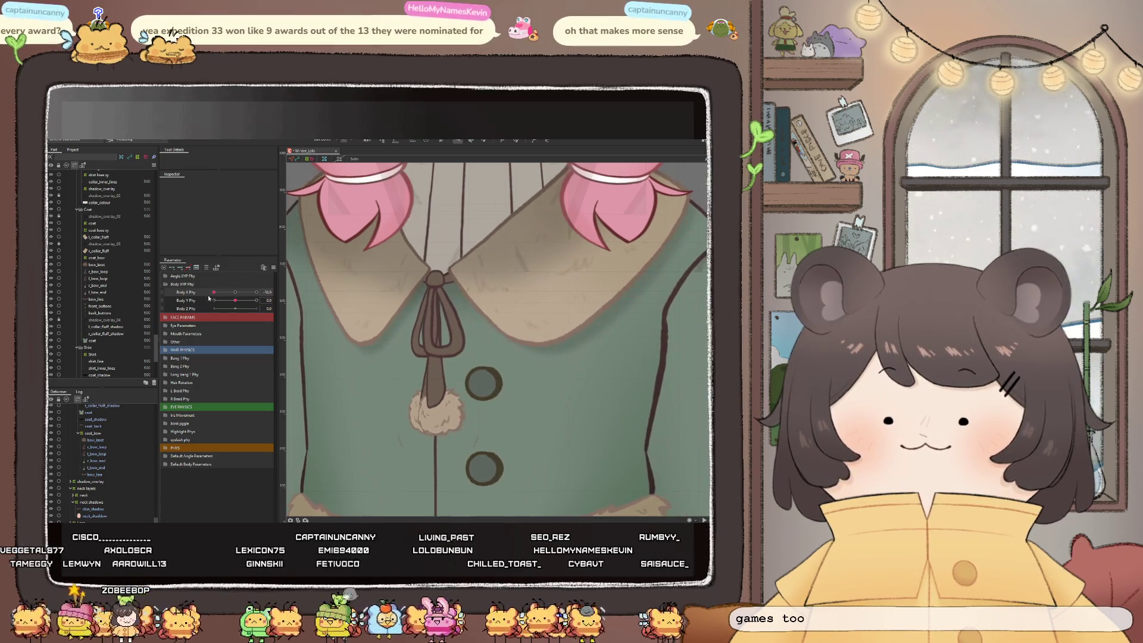
{"action": "scroll", "coordinate": [435, 293], "scroll_direction": "down", "scroll_amount": 3}
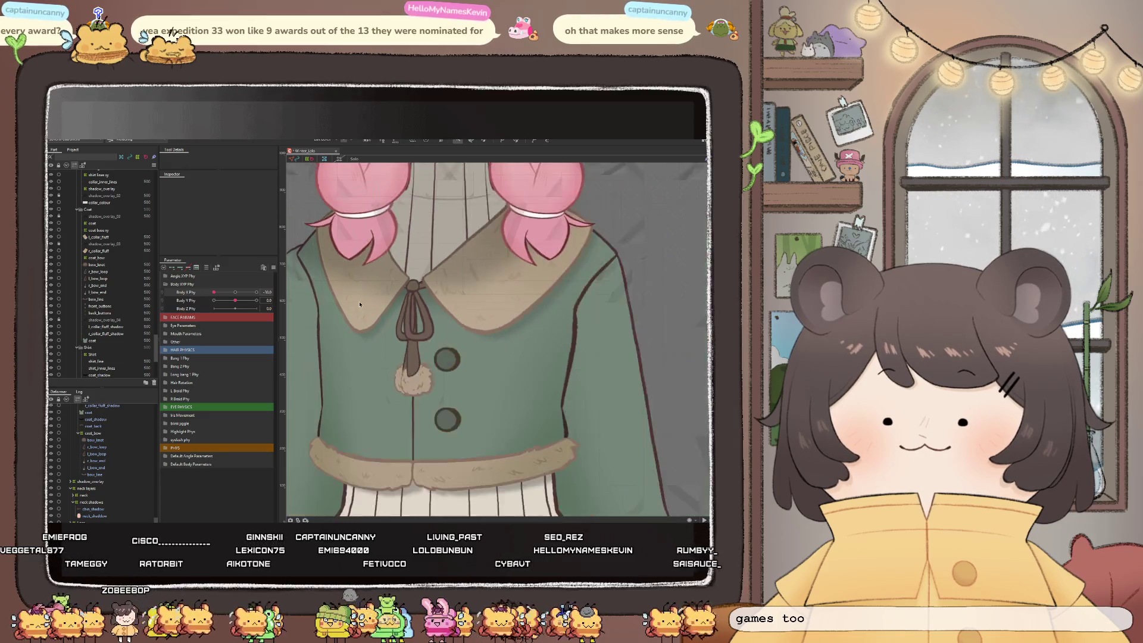
{"action": "scroll", "coordinate": [435, 292], "scroll_direction": "down", "scroll_amount": 2}
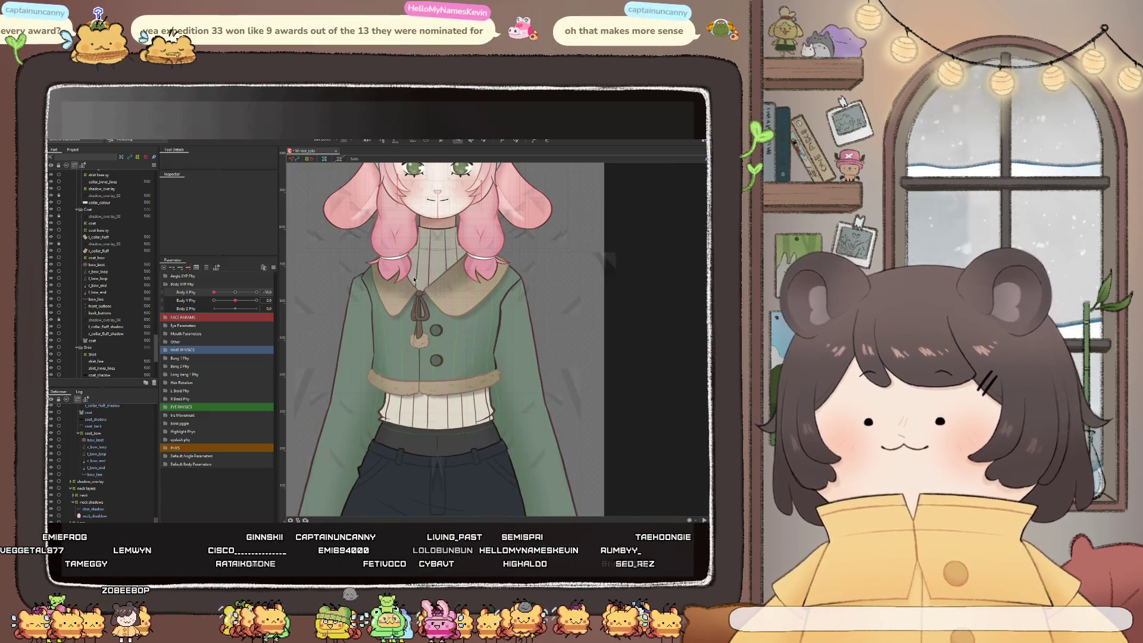
{"action": "scroll", "coordinate": [416, 282], "scroll_direction": "down", "scroll_amount": 2}
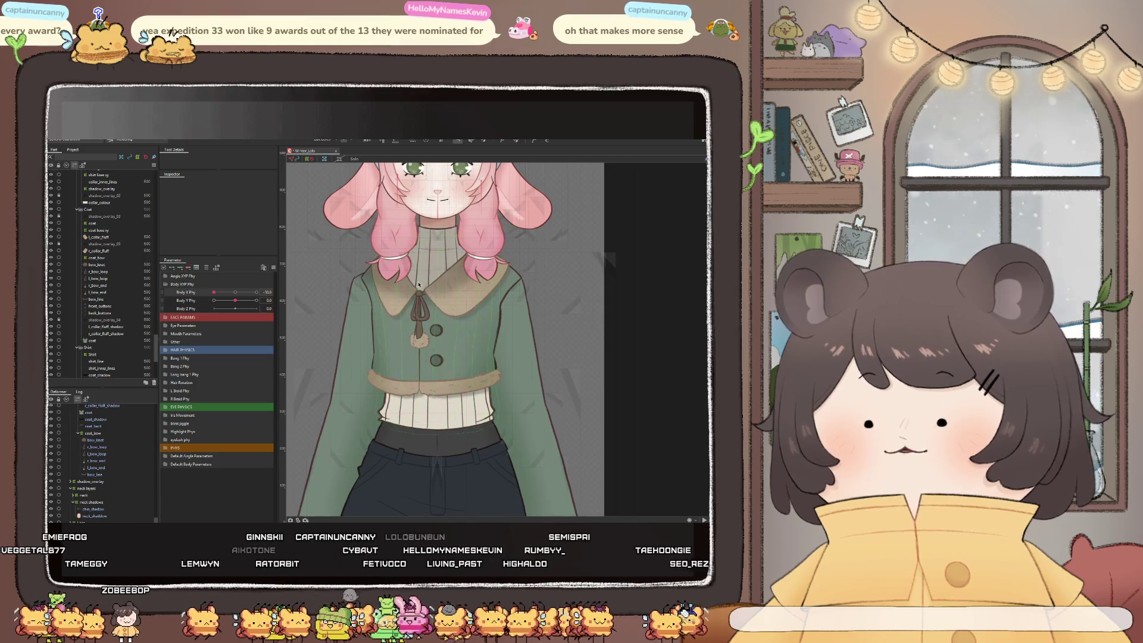
{"action": "scroll", "coordinate": [419, 285], "scroll_direction": "down", "scroll_amount": 3}
{"action": "scroll", "coordinate": [420, 287], "scroll_direction": "up", "scroll_amount": 4}
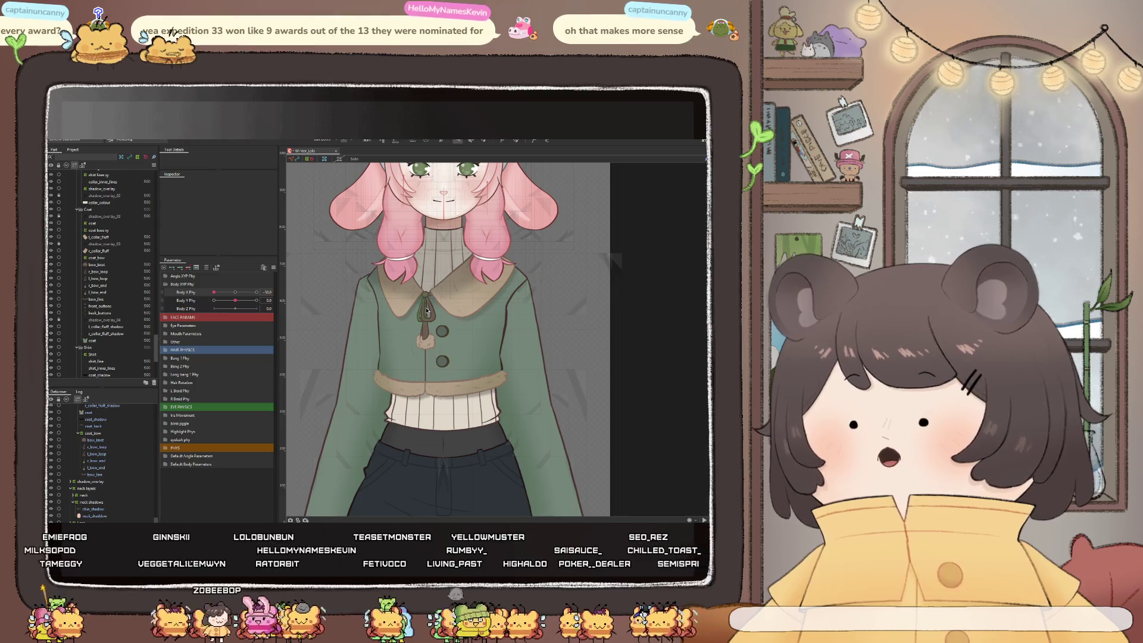
Select the collar bow mesh, then clear the selection around the bow
{"action": "left_click", "coordinate": [430, 311]}
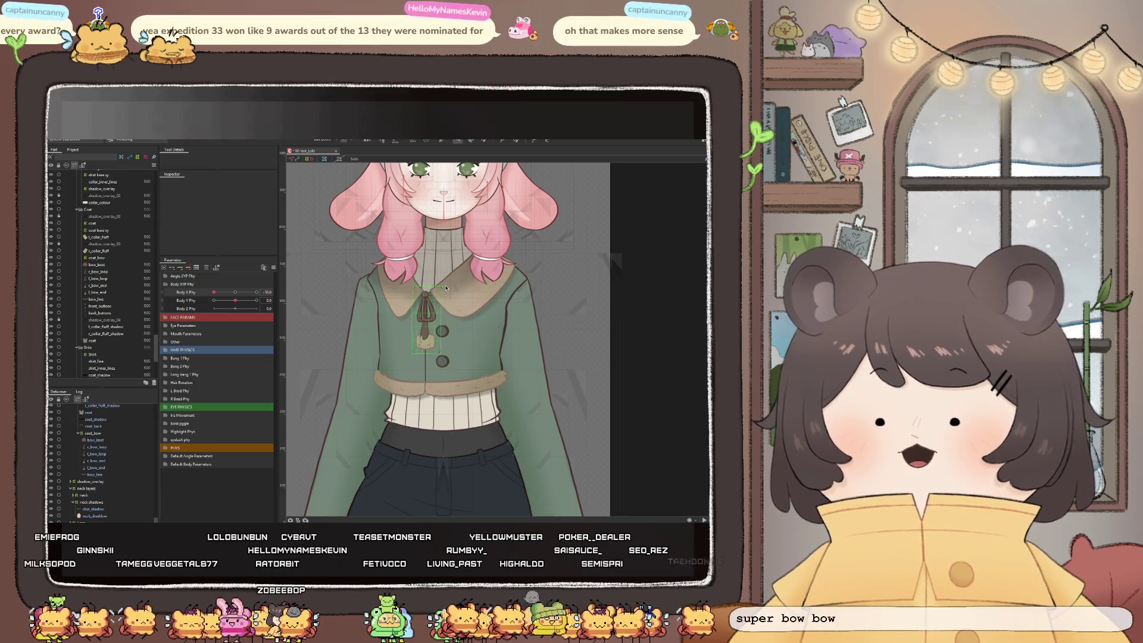
{"action": "left_click", "coordinate": [446, 291]}
{"action": "left_click", "coordinate": [447, 289]}
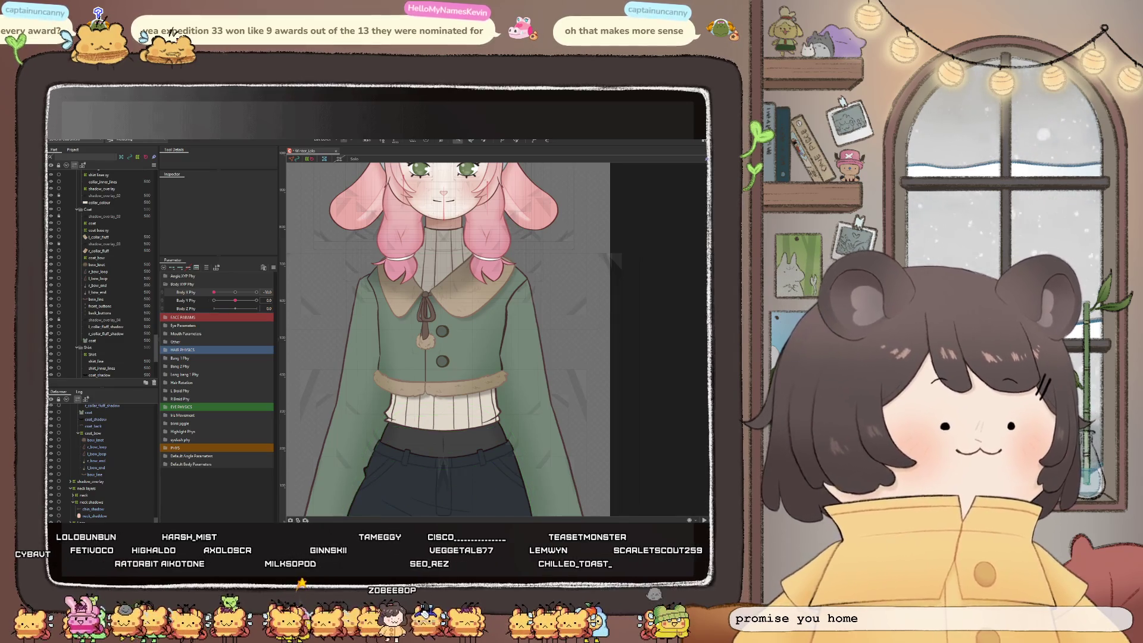
{"action": "scroll", "coordinate": [281, 361], "scroll_direction": "down", "scroll_amount": 3}
{"action": "scroll", "coordinate": [280, 360], "scroll_direction": "up", "scroll_amount": 3}
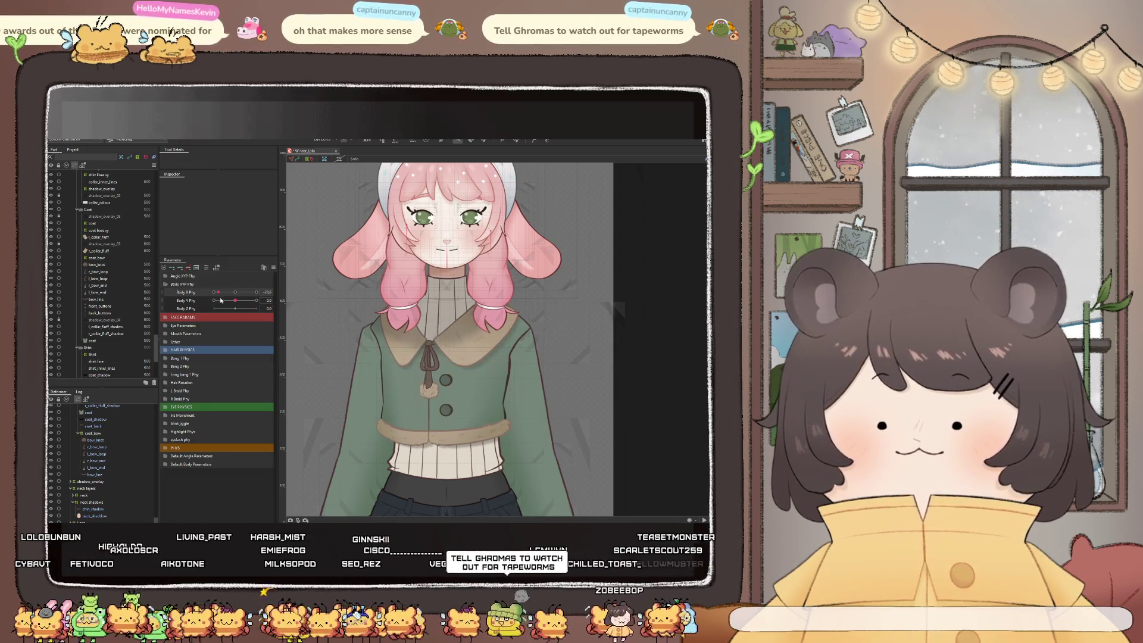
Turn the body to check the coat and buttons, then reset Body X Phy to 0
{"action": "mouse_move", "coordinate": [213, 296]}
{"action": "left_mouse_down"}
{"action": "mouse_move", "coordinate": [223, 305]}
{"action": "mouse_move", "coordinate": [203, 307]}
{"action": "left_mouse_up"}
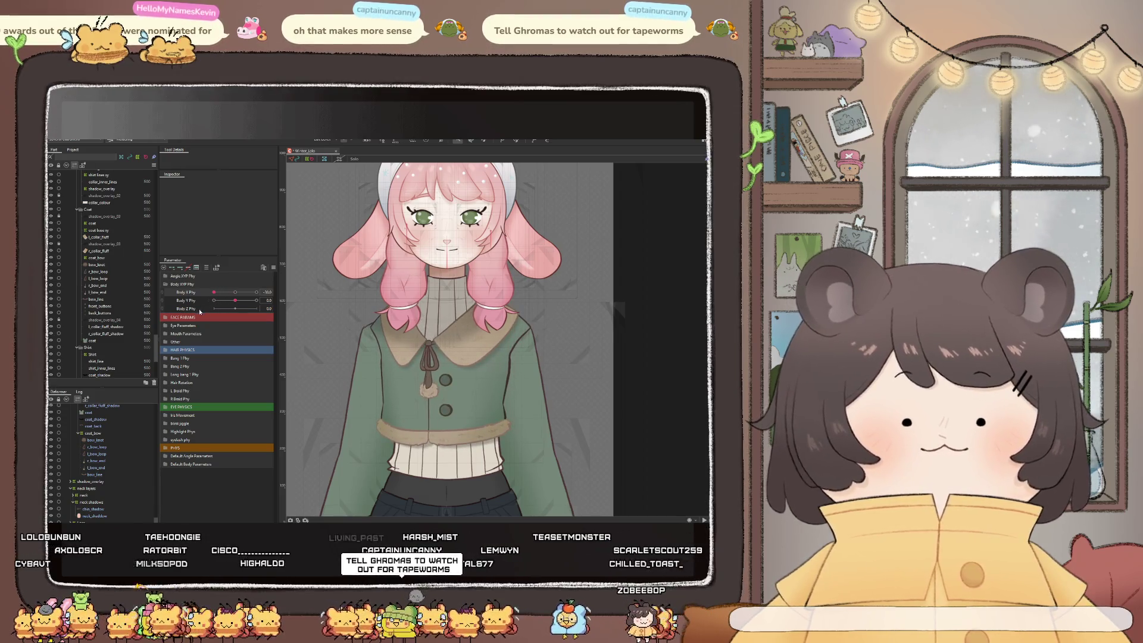
{"action": "left_click", "coordinate": [240, 293]}
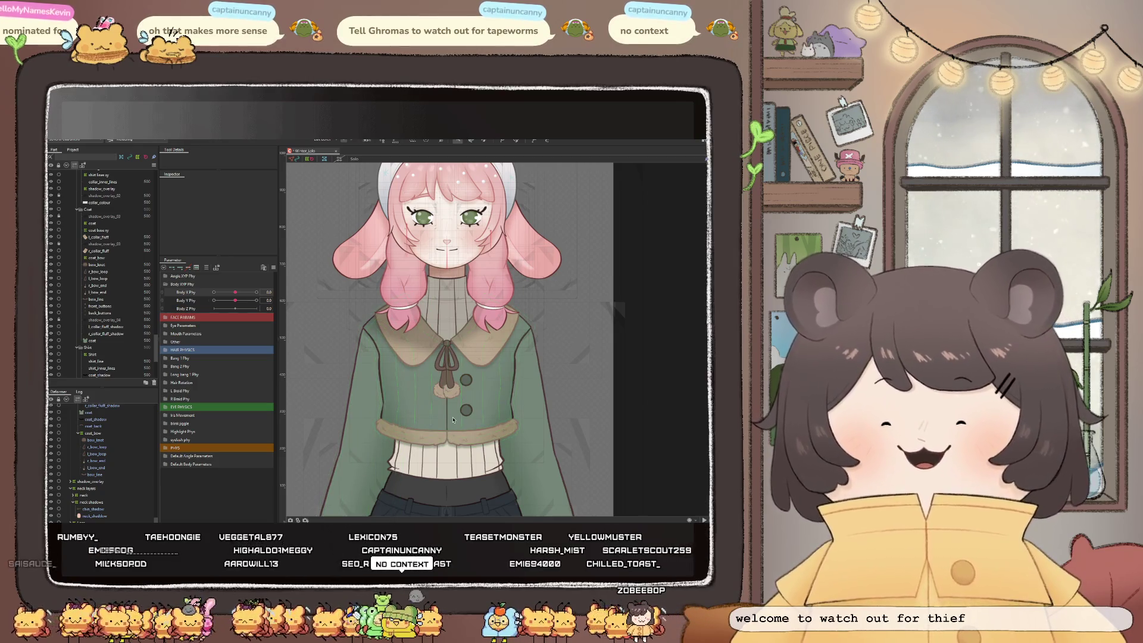
{"action": "scroll", "coordinate": [500, 367], "scroll_direction": "up", "scroll_amount": 2}
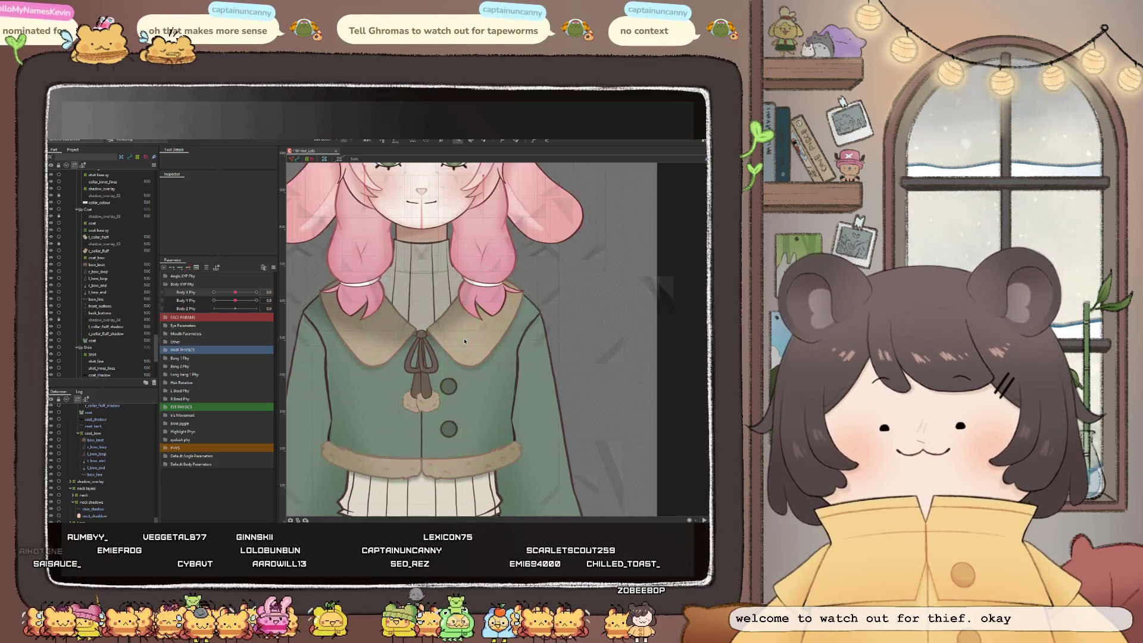
{"action": "scroll", "coordinate": [452, 334], "scroll_direction": "down", "scroll_amount": 2}
{"action": "scroll", "coordinate": [430, 301], "scroll_direction": "up", "scroll_amount": 2}
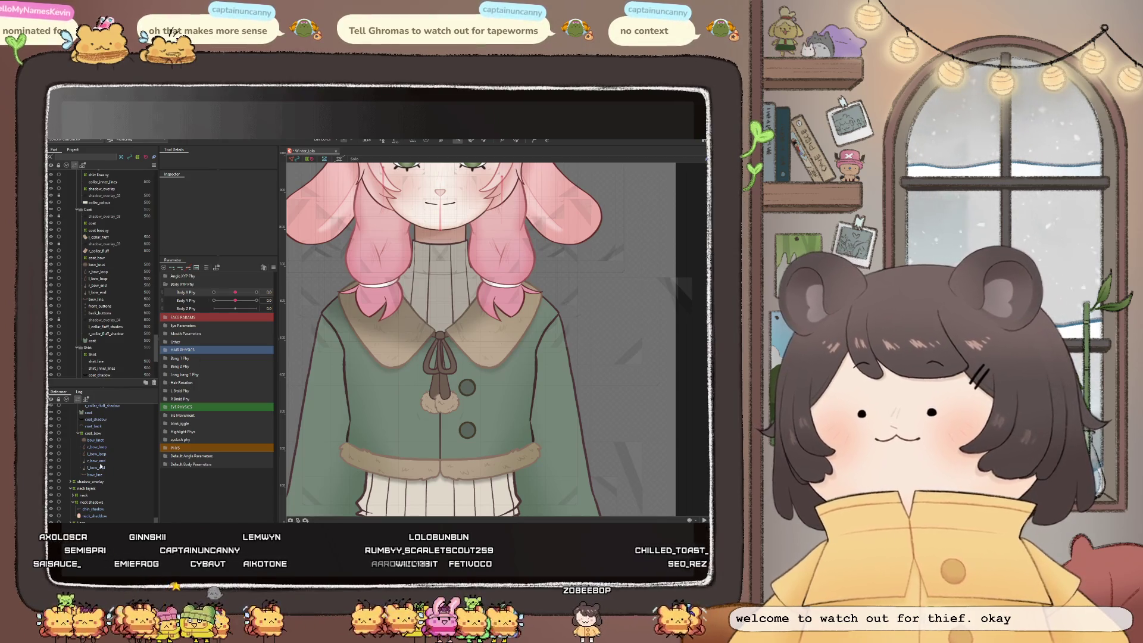
Select the bow_knot deformer and turn Body X Phy to -30 to test the knot
{"action": "left_click", "coordinate": [92, 441]}
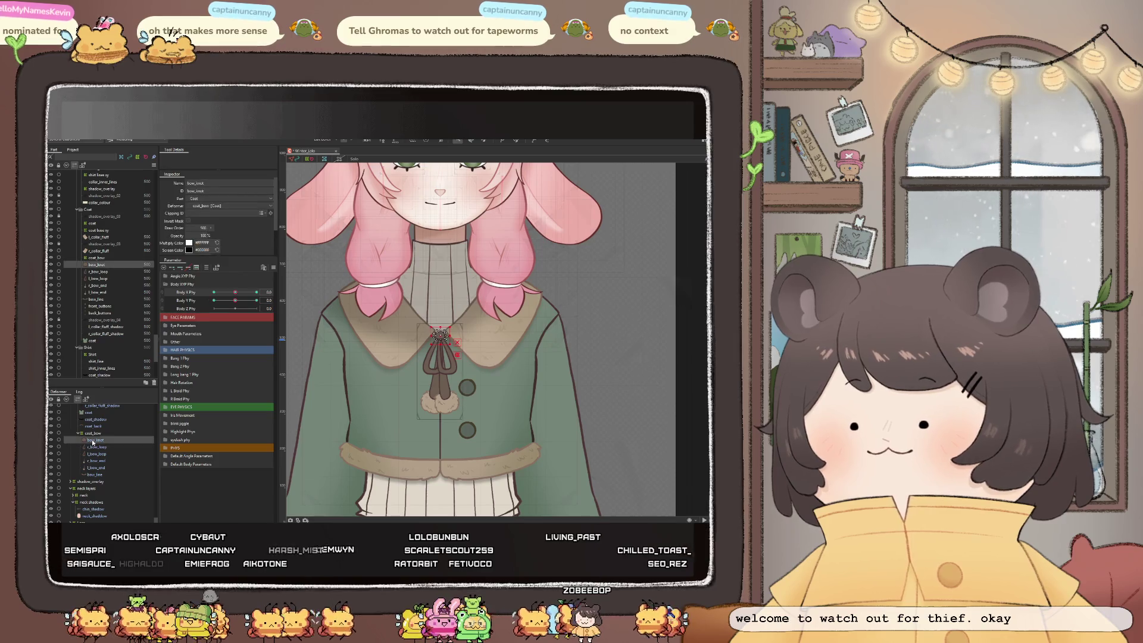
{"action": "left_click_drag", "start_coordinate": [235, 292], "coordinate": [213, 292]}
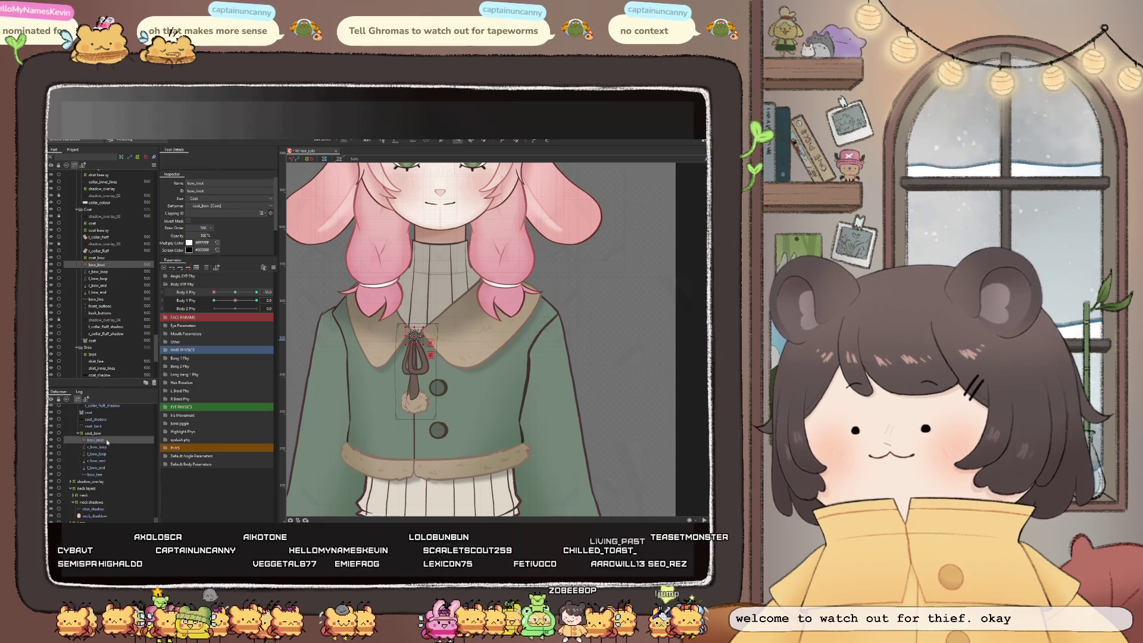
{"action": "scroll", "coordinate": [462, 372], "scroll_direction": "down", "scroll_amount": 2}
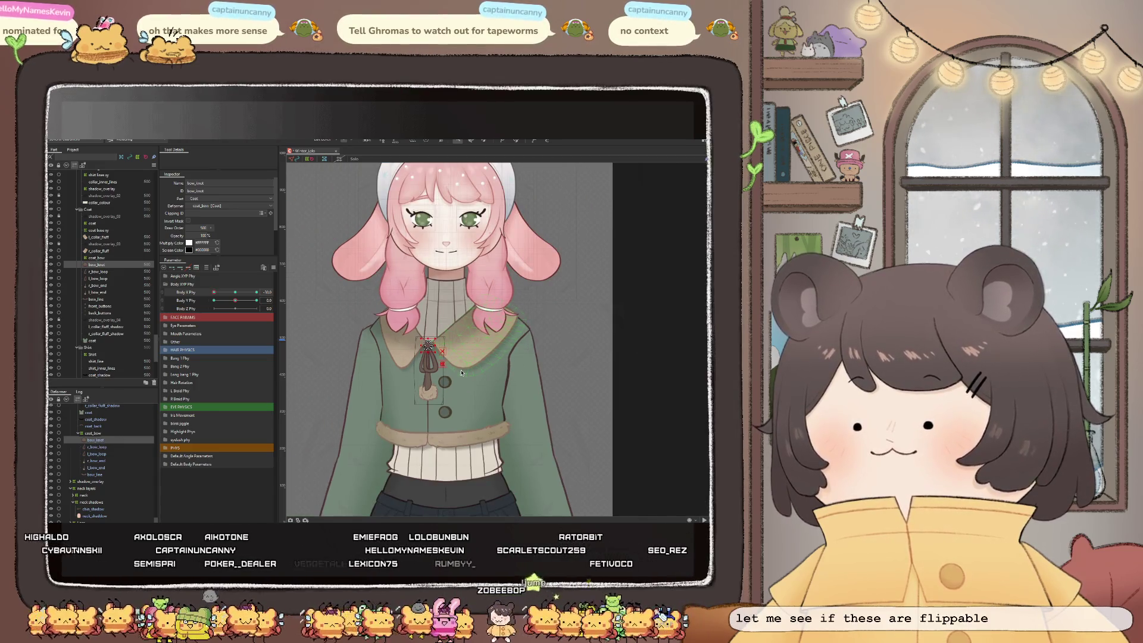
{"action": "scroll", "coordinate": [427, 408], "scroll_direction": "down", "scroll_amount": 2}
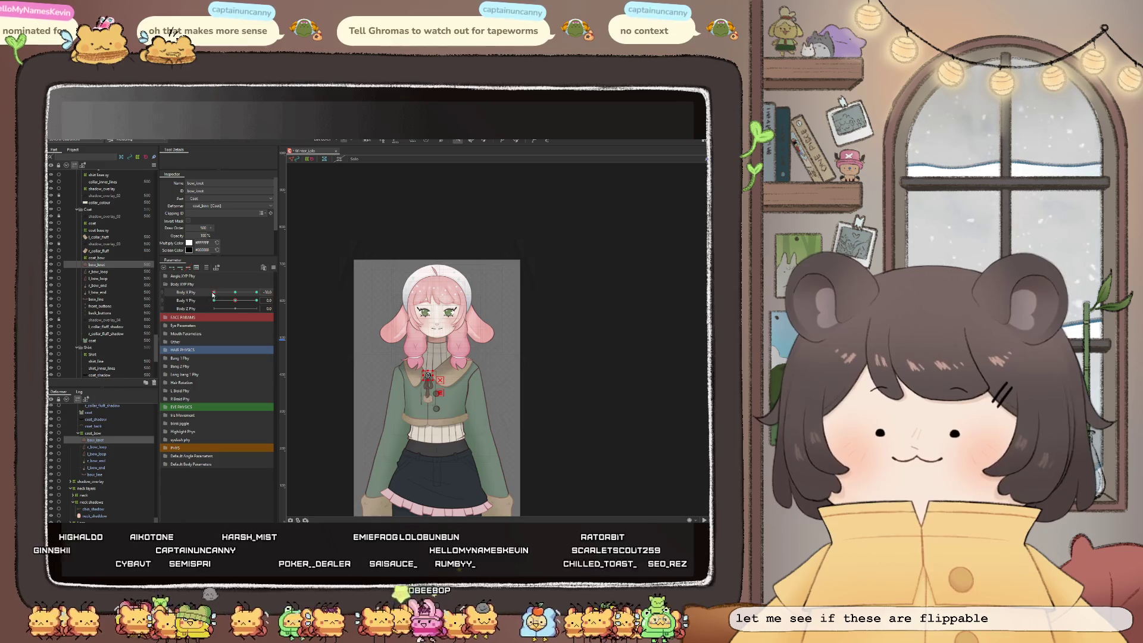
Set Body X Phy to about -14.4 and select the coat_base_xy warp deformer
{"action": "mouse_move", "coordinate": [234, 295]}
{"action": "left_mouse_down"}
{"action": "mouse_move", "coordinate": [224, 306]}
{"action": "mouse_move", "coordinate": [238, 293]}
{"action": "mouse_move", "coordinate": [214, 293]}
{"action": "left_mouse_up"}
{"action": "scroll", "coordinate": [427, 397], "scroll_direction": "up", "scroll_amount": 3}
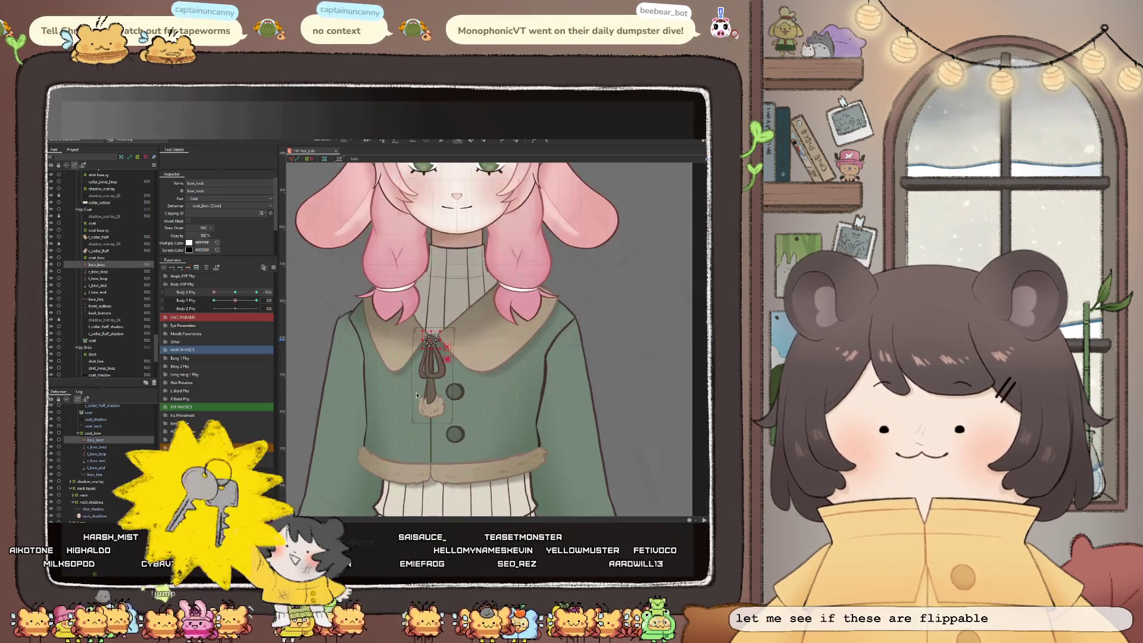
{"action": "left_click", "coordinate": [92, 413]}
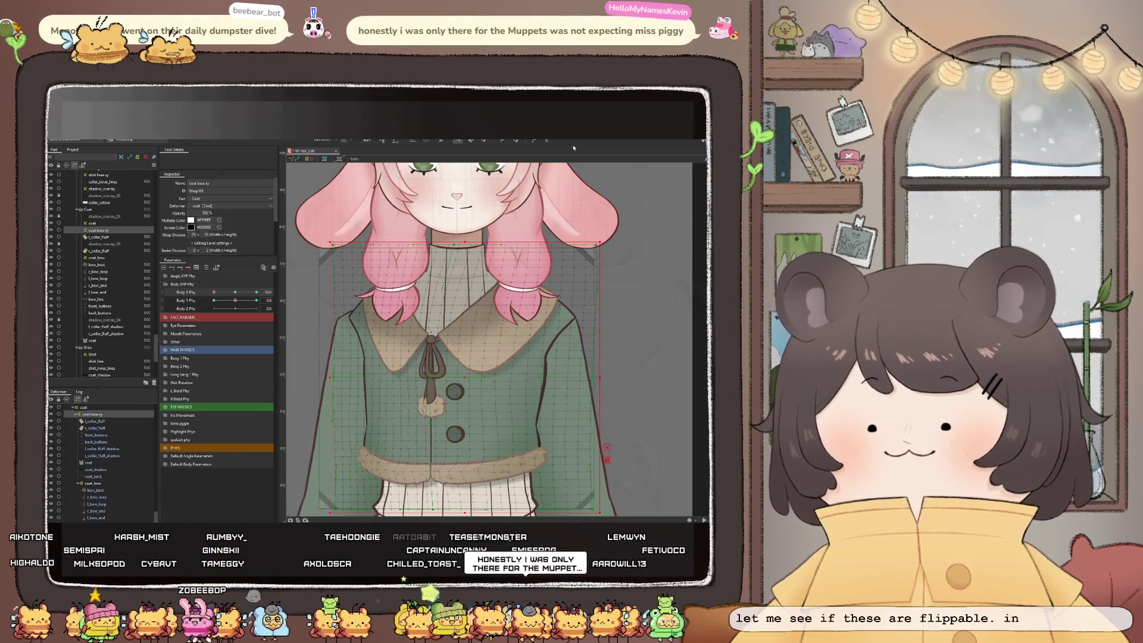
Bend the coat's left outline outward and nudge its left-edge mesh points into place
{"action": "scroll", "coordinate": [356, 394], "scroll_direction": "up", "scroll_amount": 2}
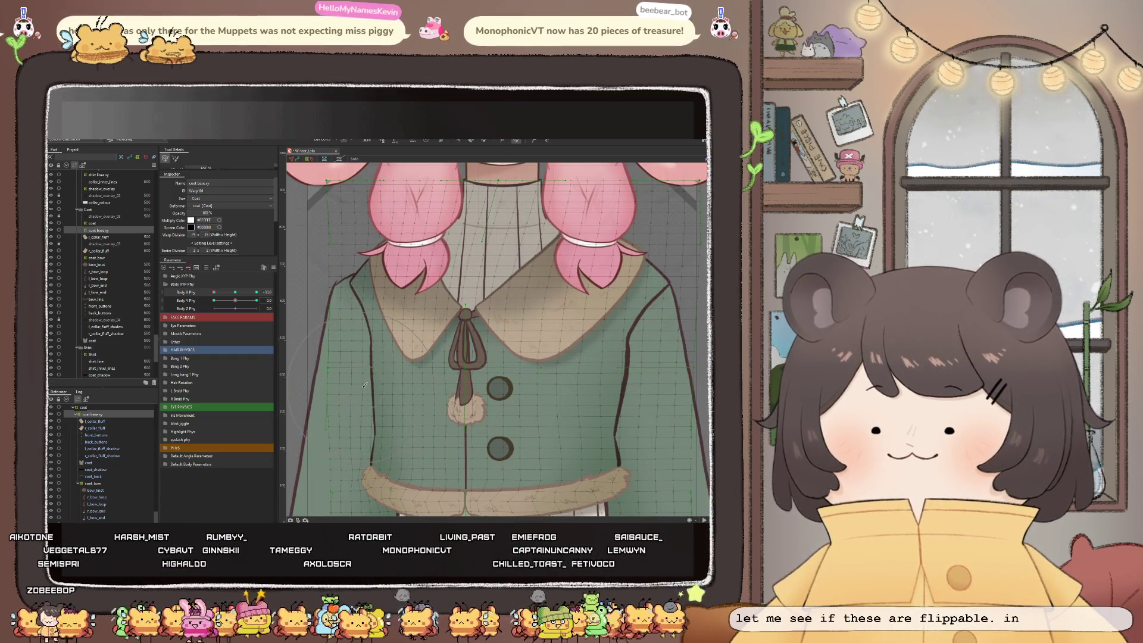
{"action": "left_click_drag", "start_coordinate": [365, 384], "coordinate": [343, 393]}
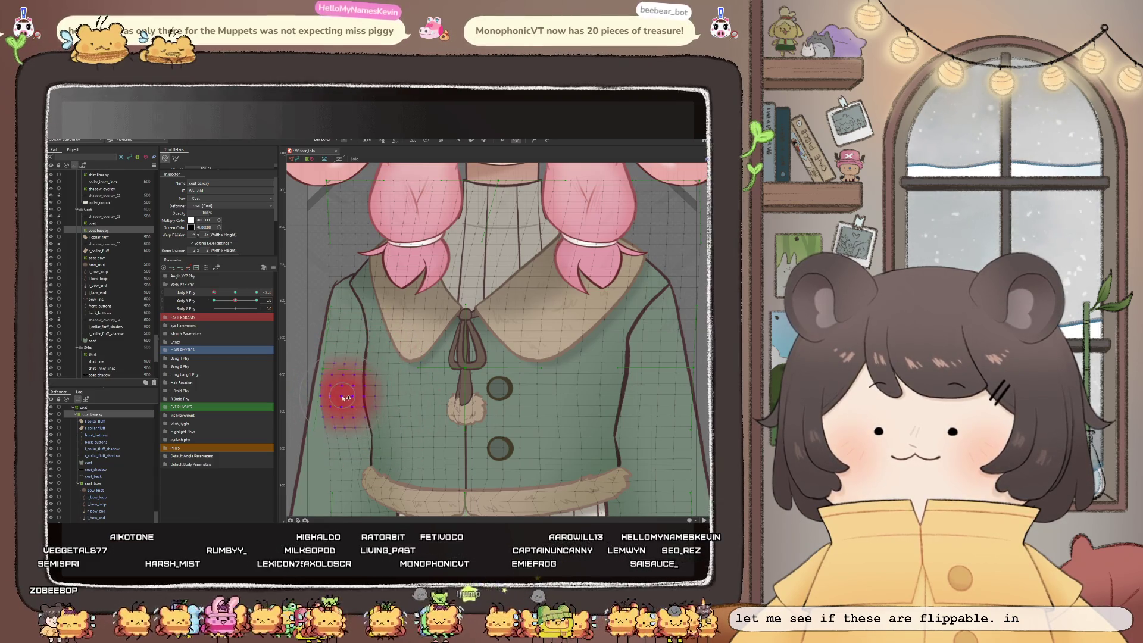
{"action": "scroll", "coordinate": [390, 381], "scroll_direction": "down", "scroll_amount": 3}
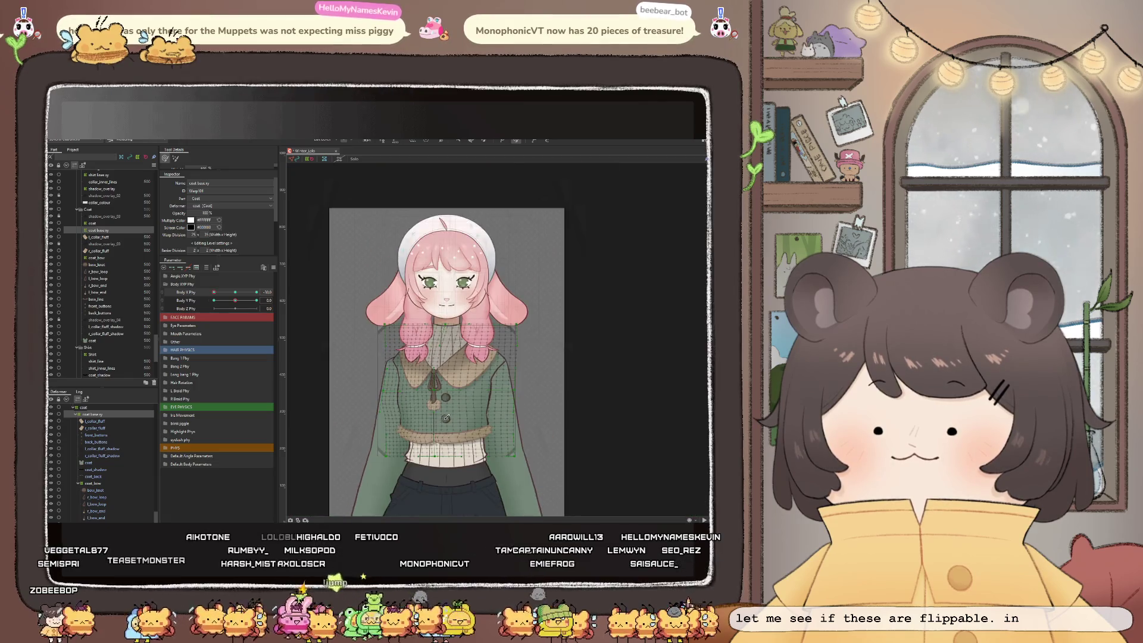
{"action": "scroll", "coordinate": [441, 405], "scroll_direction": "up", "scroll_amount": 2}
{"action": "scroll", "coordinate": [428, 387], "scroll_direction": "up", "scroll_amount": 2}
{"action": "scroll", "coordinate": [420, 375], "scroll_direction": "up", "scroll_amount": 1}
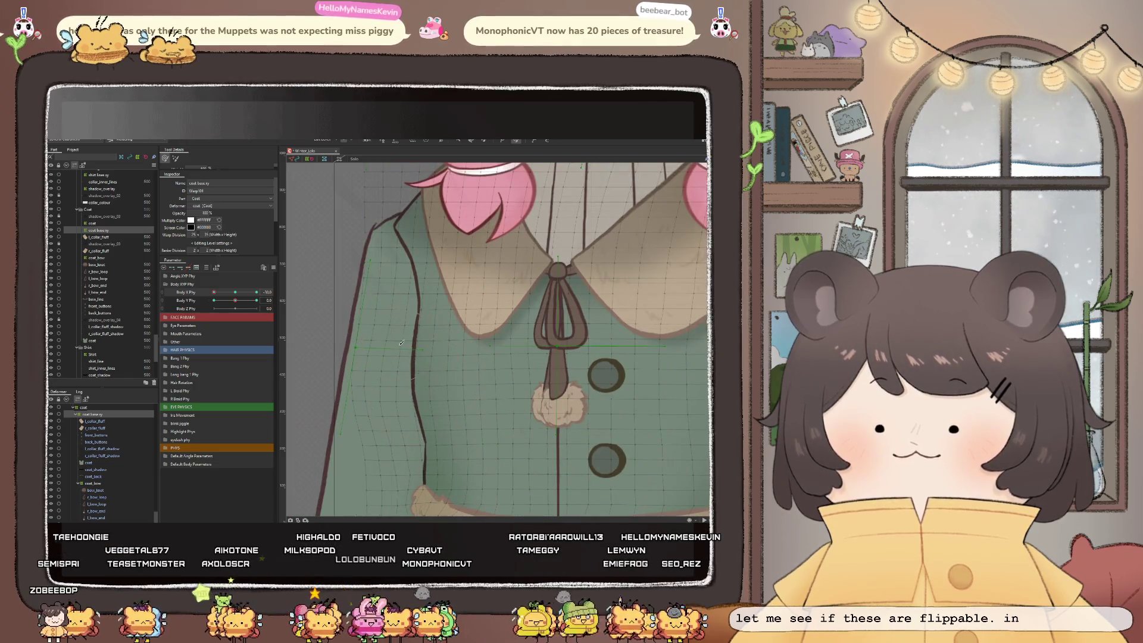
{"action": "left_click_drag", "start_coordinate": [384, 340], "coordinate": [383, 336]}
{"action": "left_click_drag", "start_coordinate": [386, 380], "coordinate": [387, 383]}
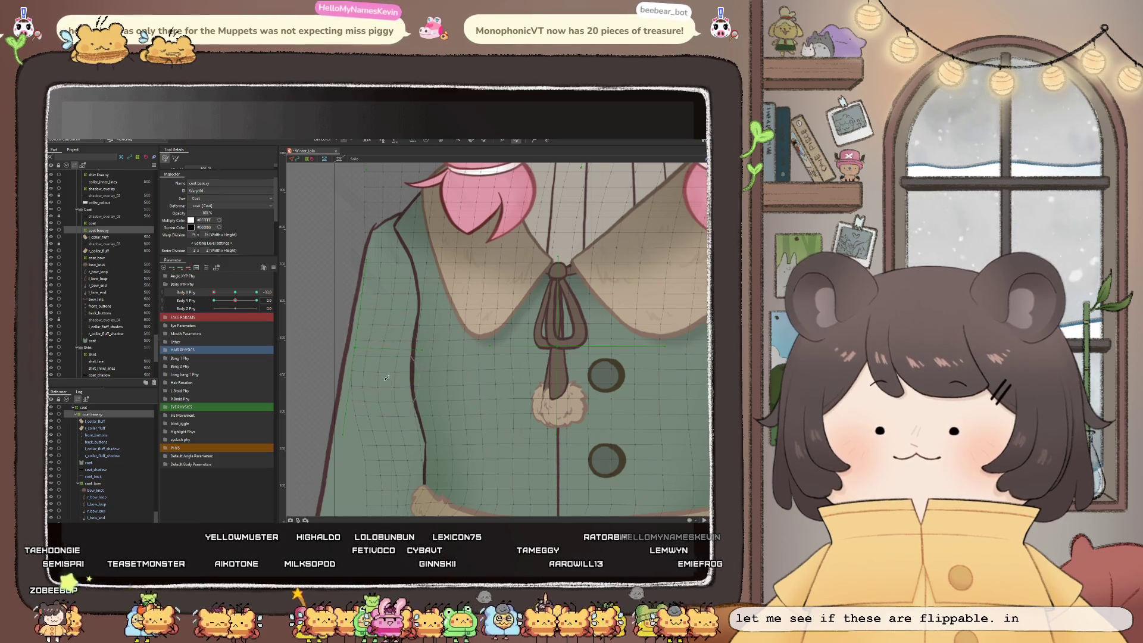
{"action": "scroll", "coordinate": [387, 383], "scroll_direction": "down", "scroll_amount": 3}
{"action": "scroll", "coordinate": [397, 380], "scroll_direction": "up", "scroll_amount": 3}
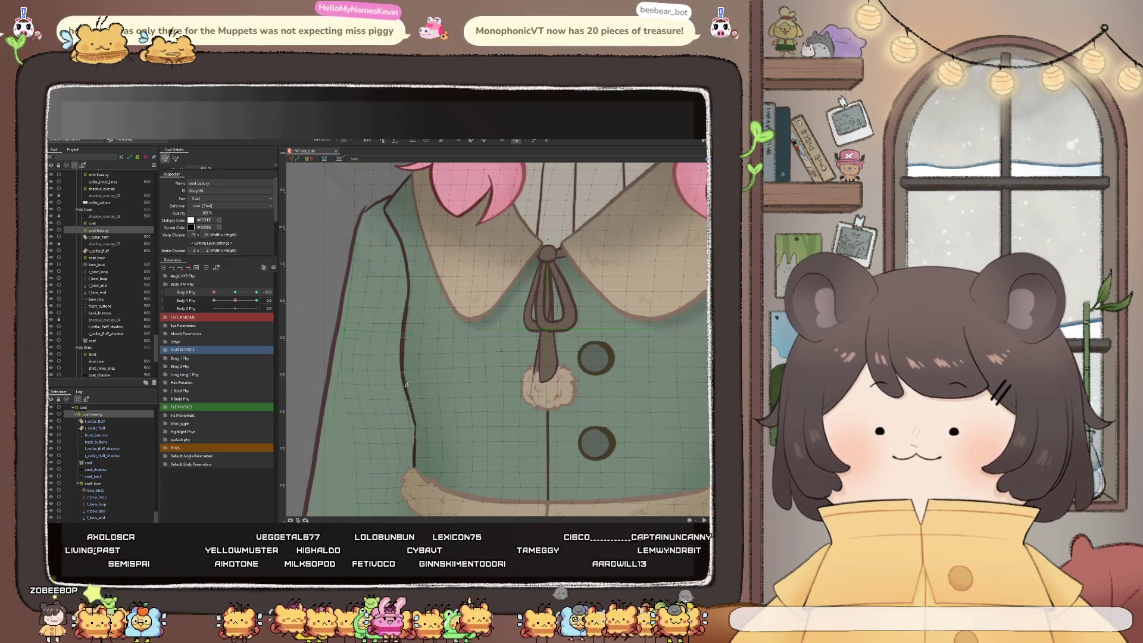
{"action": "left_click_drag", "start_coordinate": [398, 379], "coordinate": [406, 384]}
{"action": "scroll", "coordinate": [386, 356], "scroll_direction": "down", "scroll_amount": 5}
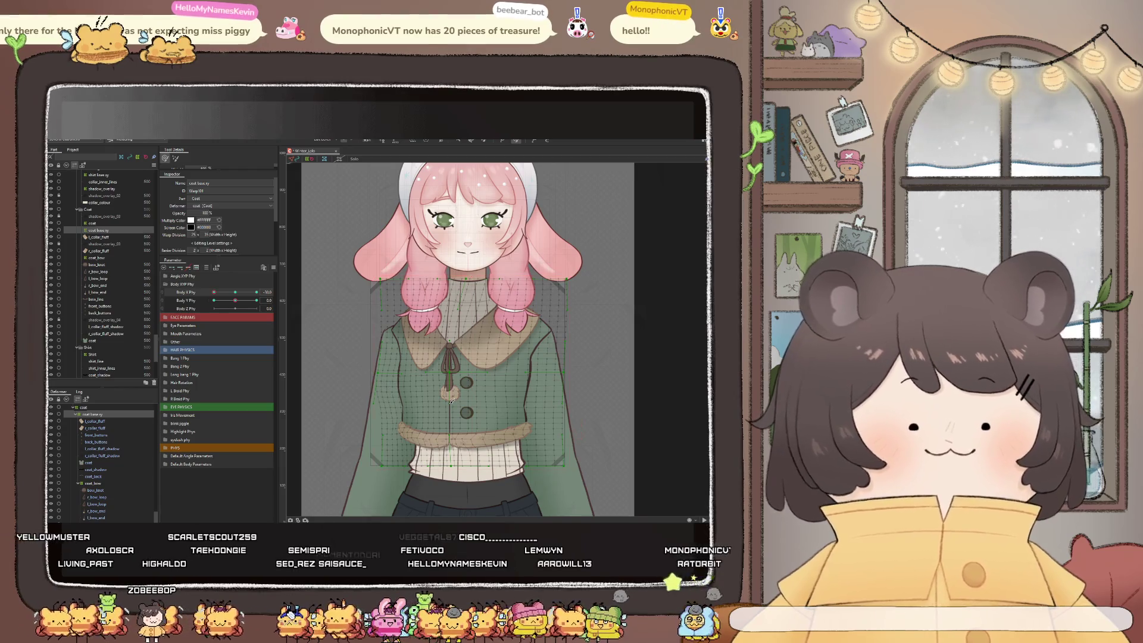
Show the coat deformer's bounding handles and pull the left outline slightly further outward
{"action": "left_click", "coordinate": [444, 407]}
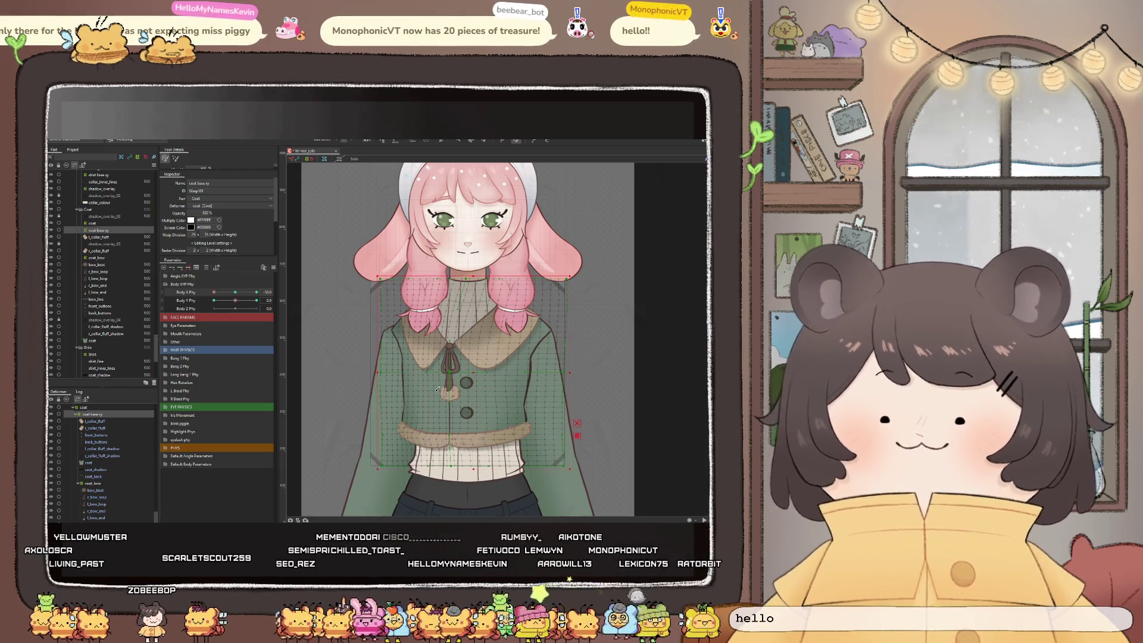
{"action": "scroll", "coordinate": [427, 392], "scroll_direction": "up", "scroll_amount": 2}
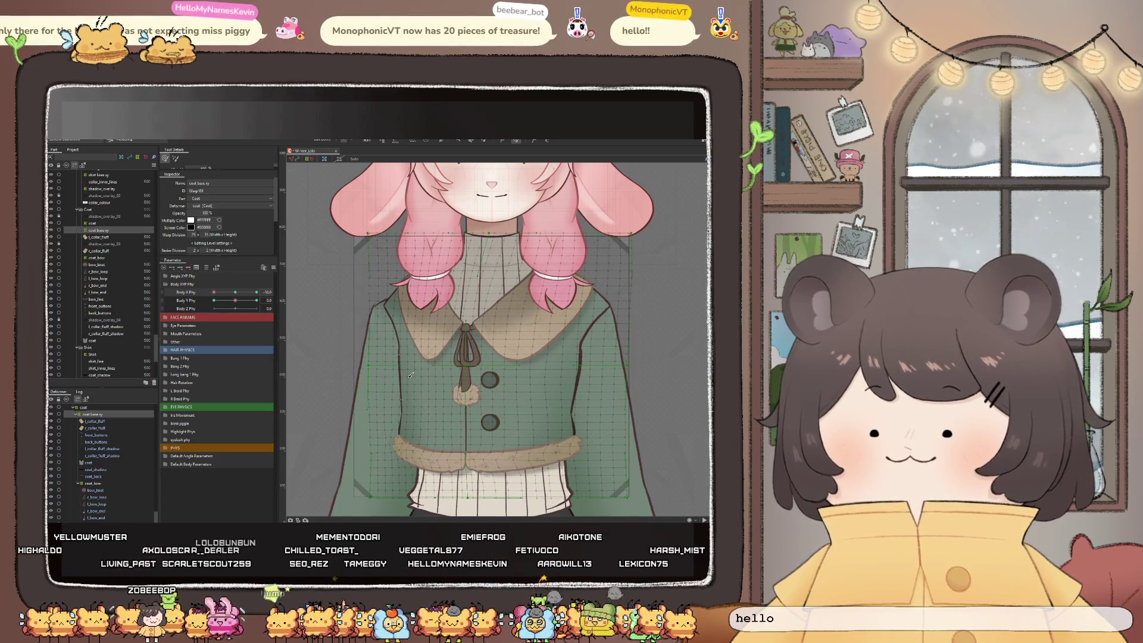
{"action": "scroll", "coordinate": [403, 391], "scroll_direction": "up", "scroll_amount": 2}
{"action": "scroll", "coordinate": [403, 391], "scroll_direction": "up", "scroll_amount": 2}
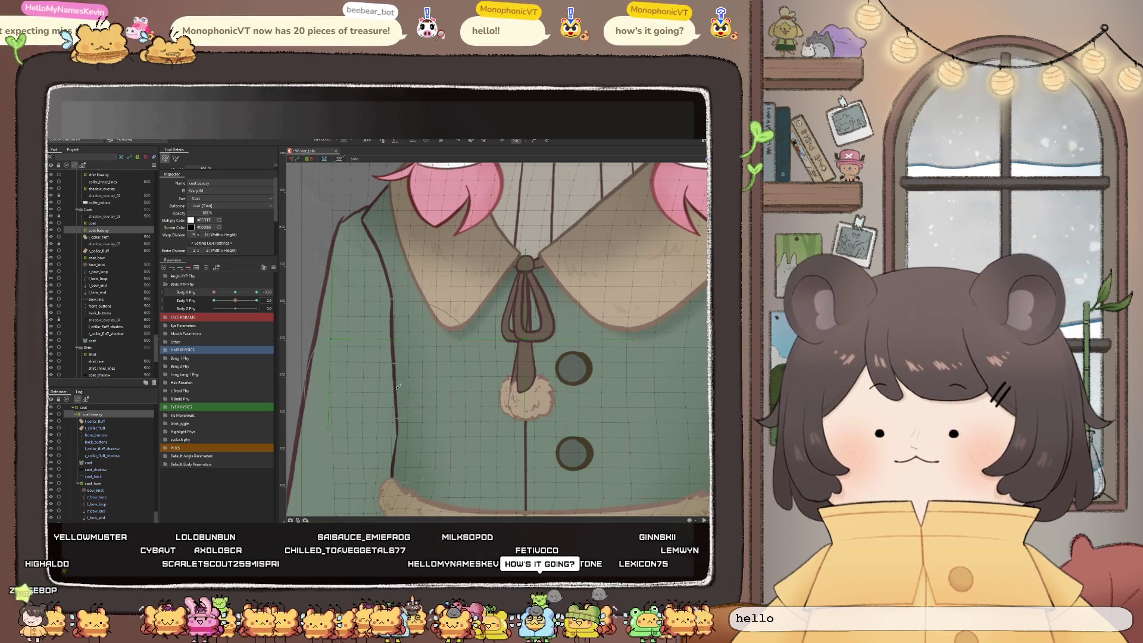
{"action": "mouse_move", "coordinate": [391, 382]}
{"action": "left_mouse_down"}
{"action": "mouse_move", "coordinate": [368, 403]}
{"action": "mouse_move", "coordinate": [363, 385]}
{"action": "left_mouse_up"}
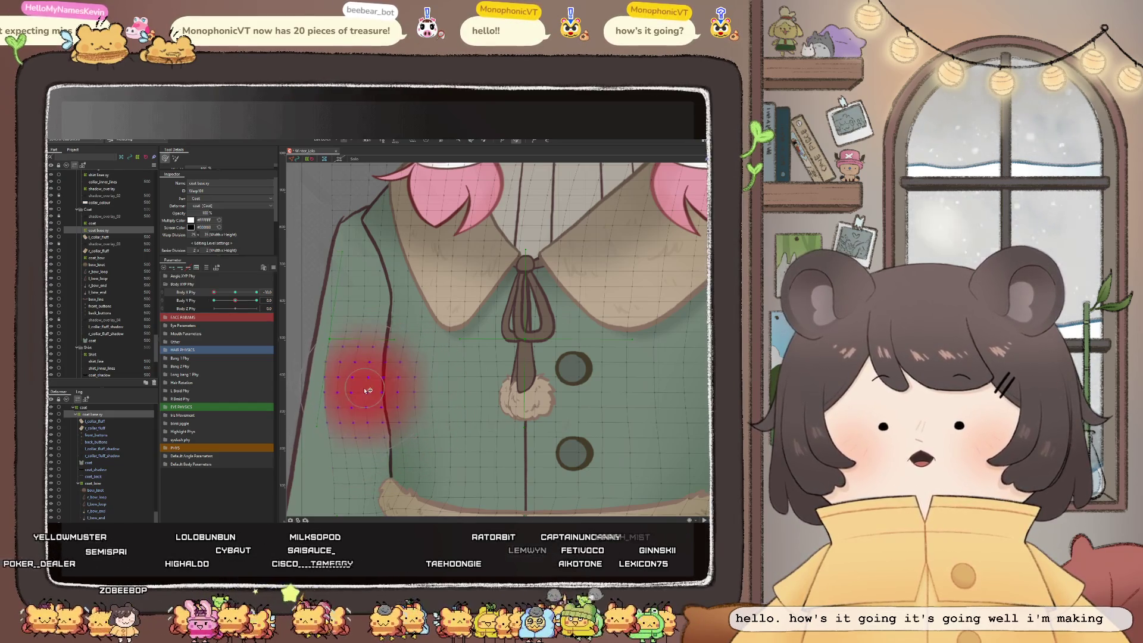
{"action": "scroll", "coordinate": [380, 401], "scroll_direction": "down", "scroll_amount": 3}
{"action": "scroll", "coordinate": [339, 397], "scroll_direction": "down", "scroll_amount": 3}
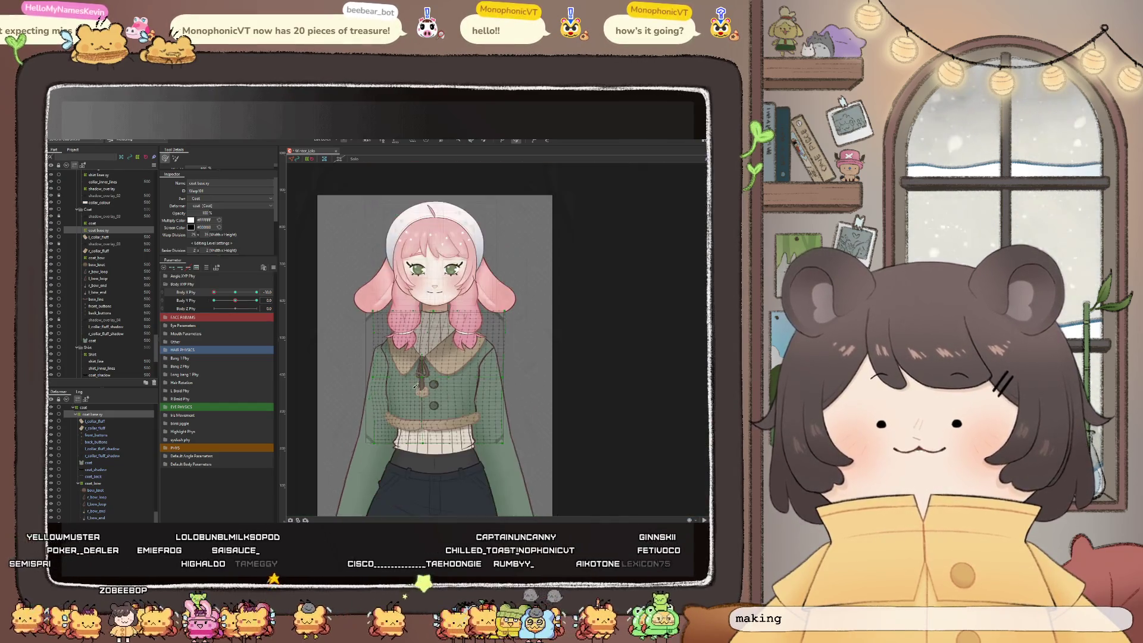
{"action": "scroll", "coordinate": [333, 393], "scroll_direction": "up", "scroll_amount": 3}
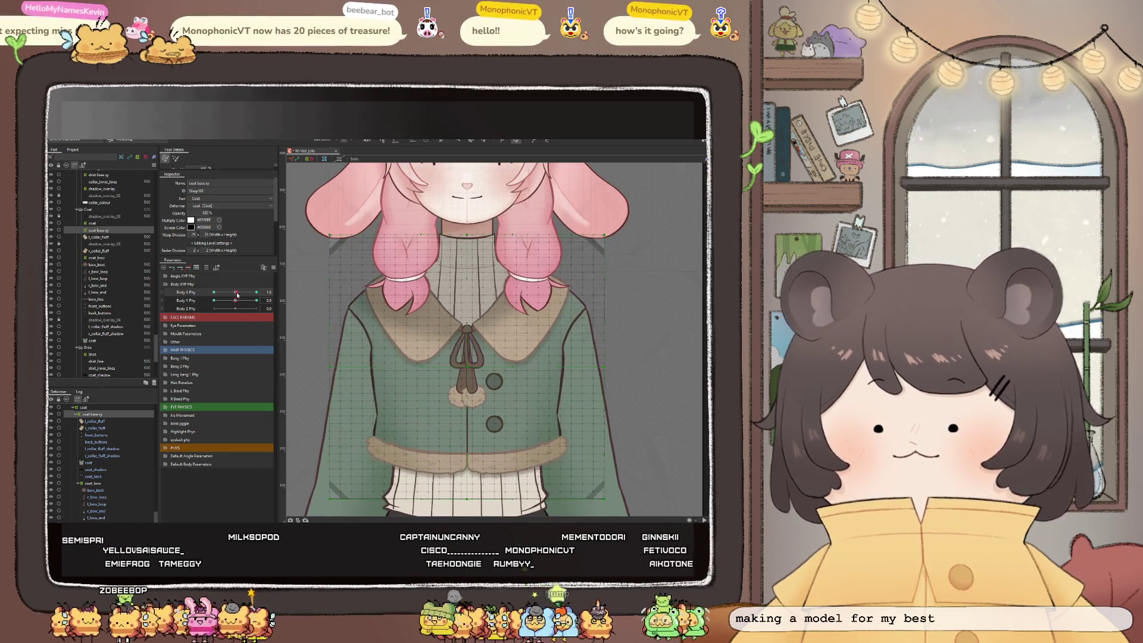
{"action": "scroll", "coordinate": [451, 348], "scroll_direction": "down", "scroll_amount": 3}
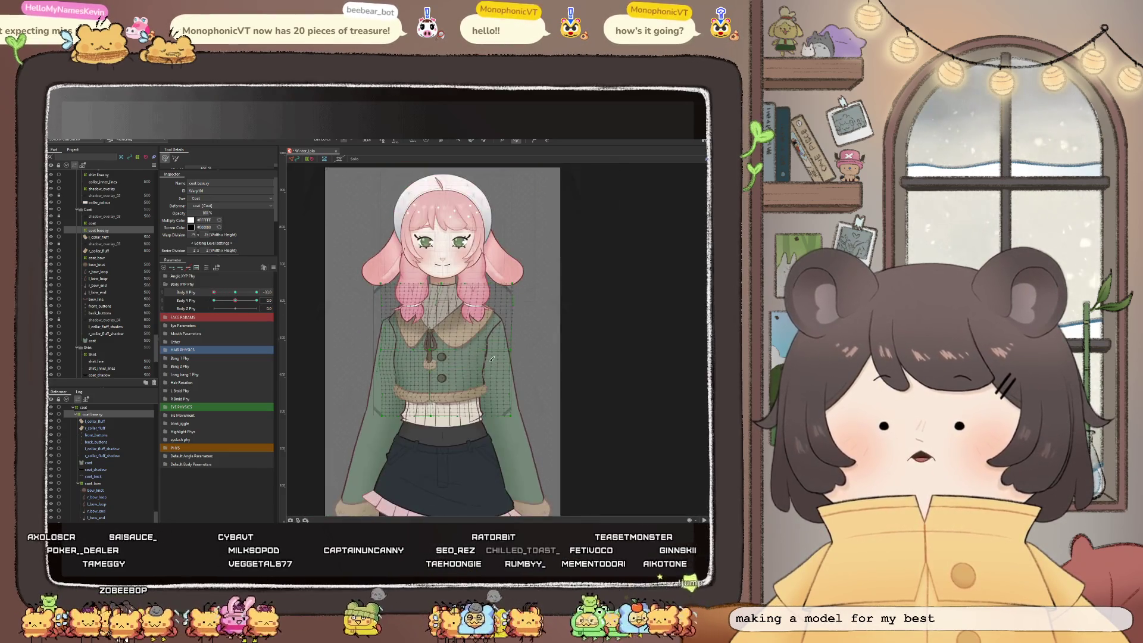
{"action": "scroll", "coordinate": [452, 348], "scroll_direction": "down", "scroll_amount": 2}
{"action": "scroll", "coordinate": [480, 364], "scroll_direction": "up", "scroll_amount": 5}
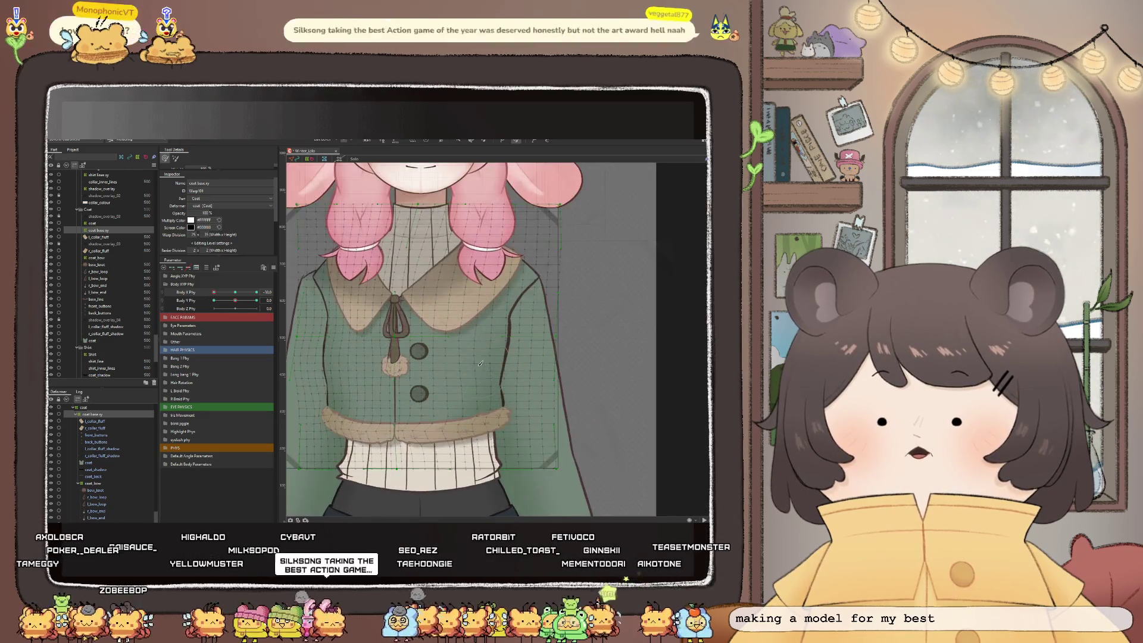
Preview the coat across Body X Phy angles, then refine the shape of its left side
{"action": "mouse_move", "coordinate": [214, 292]}
{"action": "left_mouse_down"}
{"action": "mouse_move", "coordinate": [225, 300]}
{"action": "mouse_move", "coordinate": [205, 301]}
{"action": "left_mouse_up"}
{"action": "scroll", "coordinate": [334, 315], "scroll_direction": "down", "scroll_amount": 5}
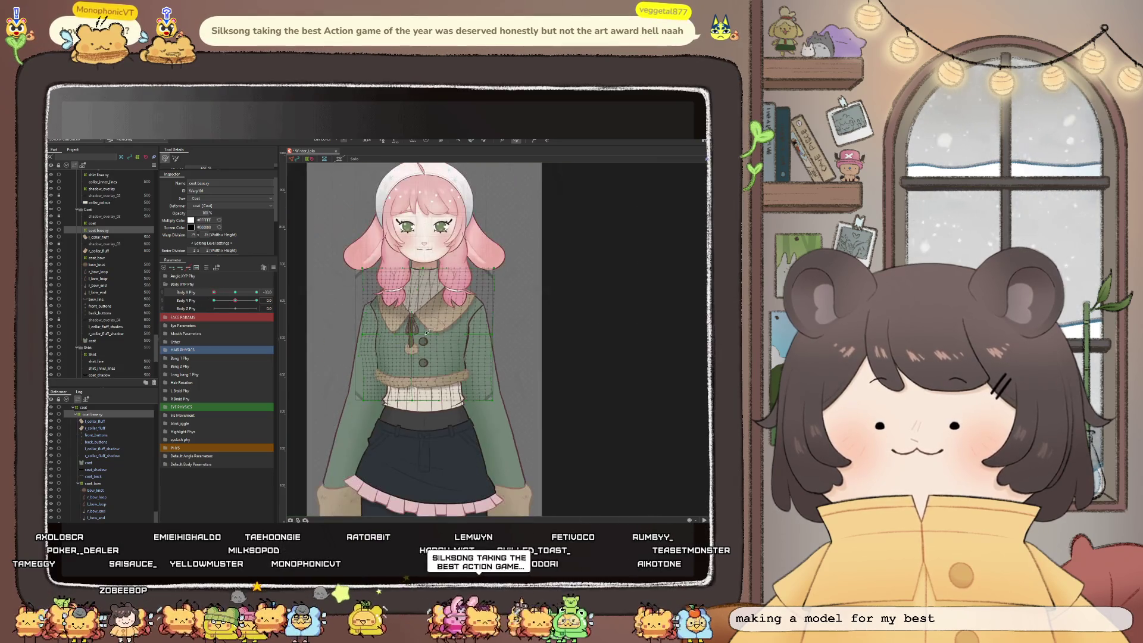
{"action": "scroll", "coordinate": [432, 317], "scroll_direction": "up", "scroll_amount": 6}
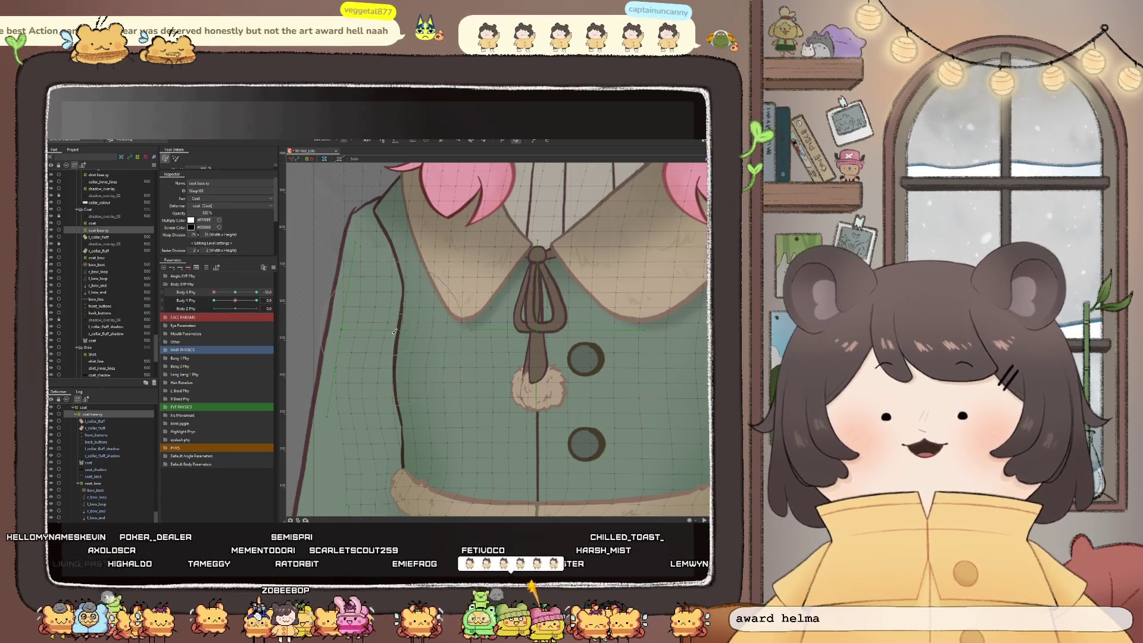
{"action": "left_click_drag", "start_coordinate": [390, 335], "coordinate": [384, 330]}
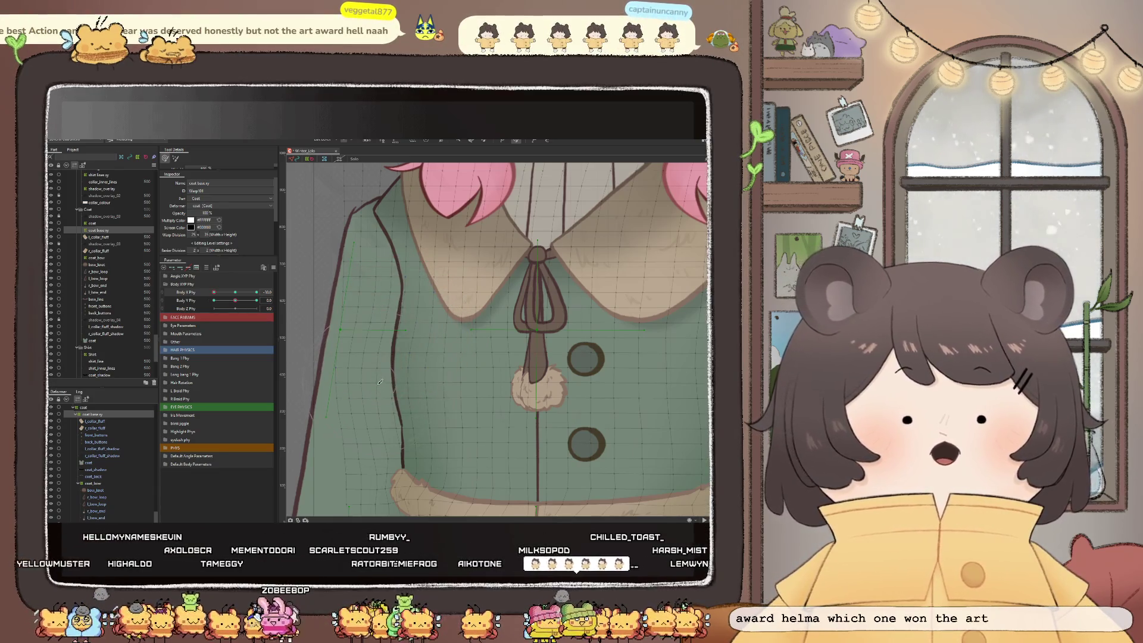
{"action": "left_click_drag", "start_coordinate": [375, 382], "coordinate": [385, 379]}
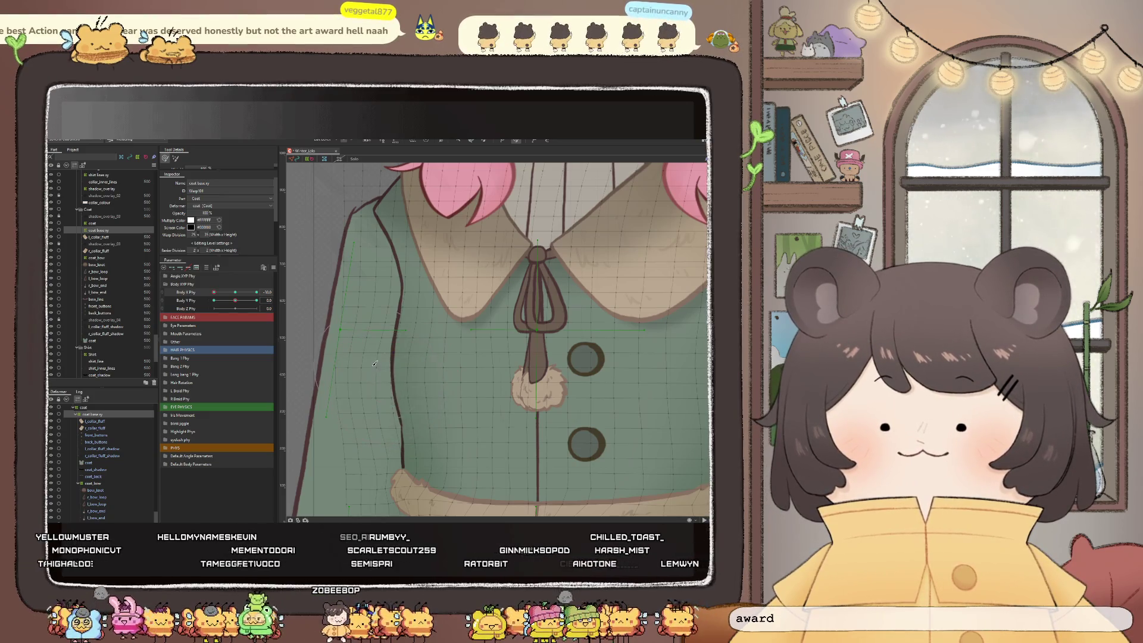
{"action": "scroll", "coordinate": [384, 379], "scroll_direction": "down", "scroll_amount": 2}
{"action": "scroll", "coordinate": [440, 369], "scroll_direction": "down", "scroll_amount": 2}
{"action": "scroll", "coordinate": [502, 359], "scroll_direction": "down", "scroll_amount": 2}
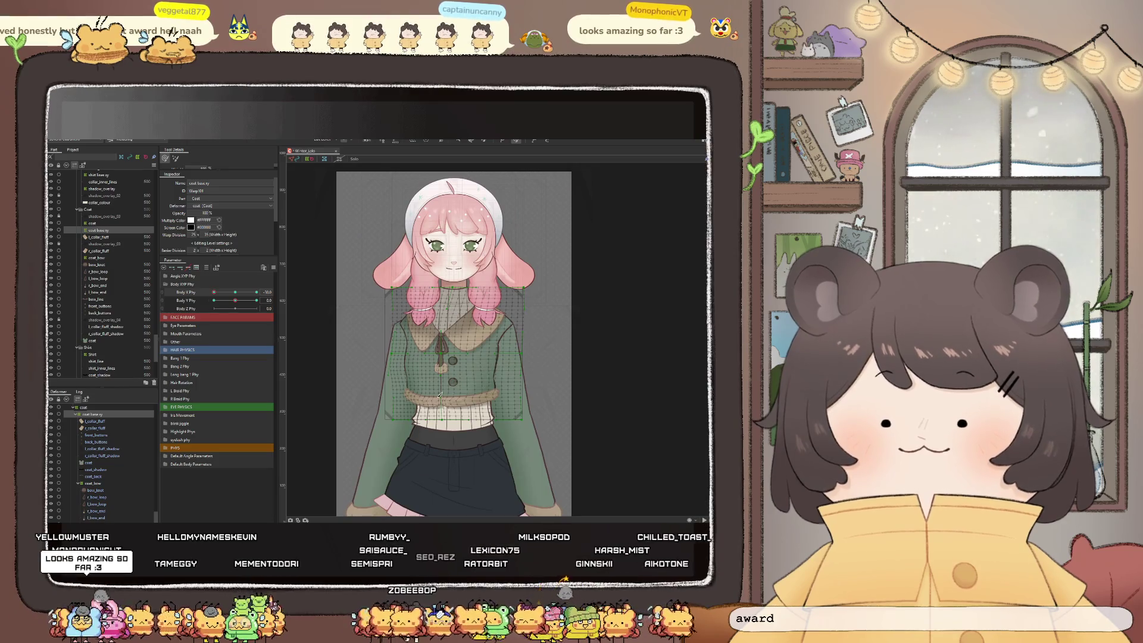
{"action": "scroll", "coordinate": [417, 387], "scroll_direction": "up", "scroll_amount": 2}
Check the coat against the body angle and warp the jacket's left edge outward
{"action": "mouse_move", "coordinate": [219, 291]}
{"action": "left_mouse_down"}
{"action": "mouse_move", "coordinate": [241, 299]}
{"action": "mouse_move", "coordinate": [208, 300]}
{"action": "left_mouse_up"}
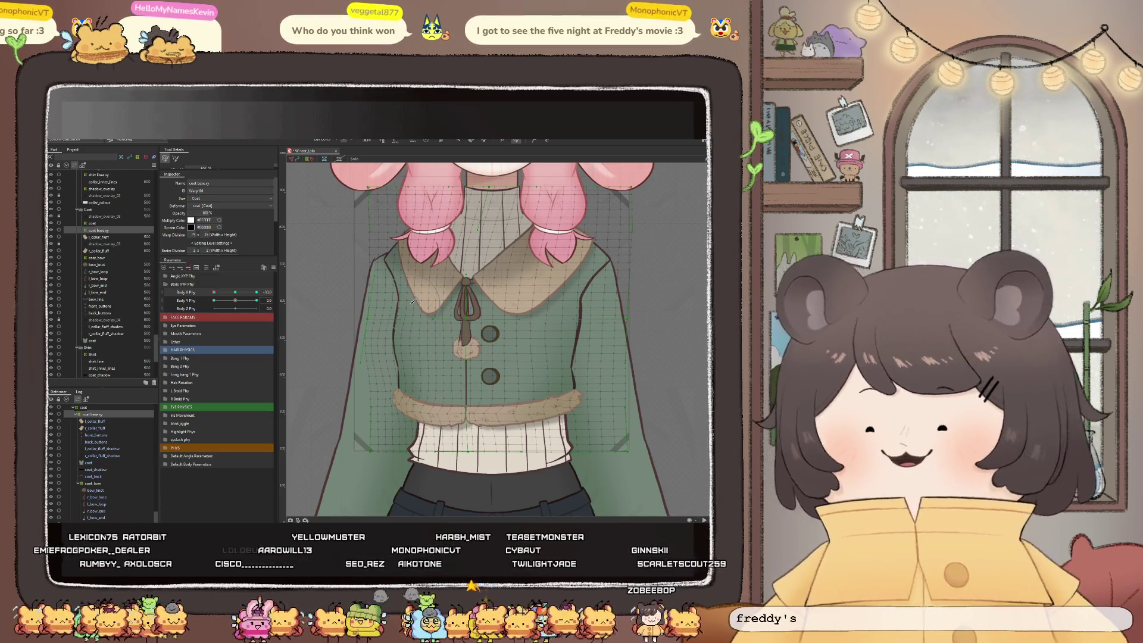
{"action": "scroll", "coordinate": [376, 295], "scroll_direction": "down", "scroll_amount": 2}
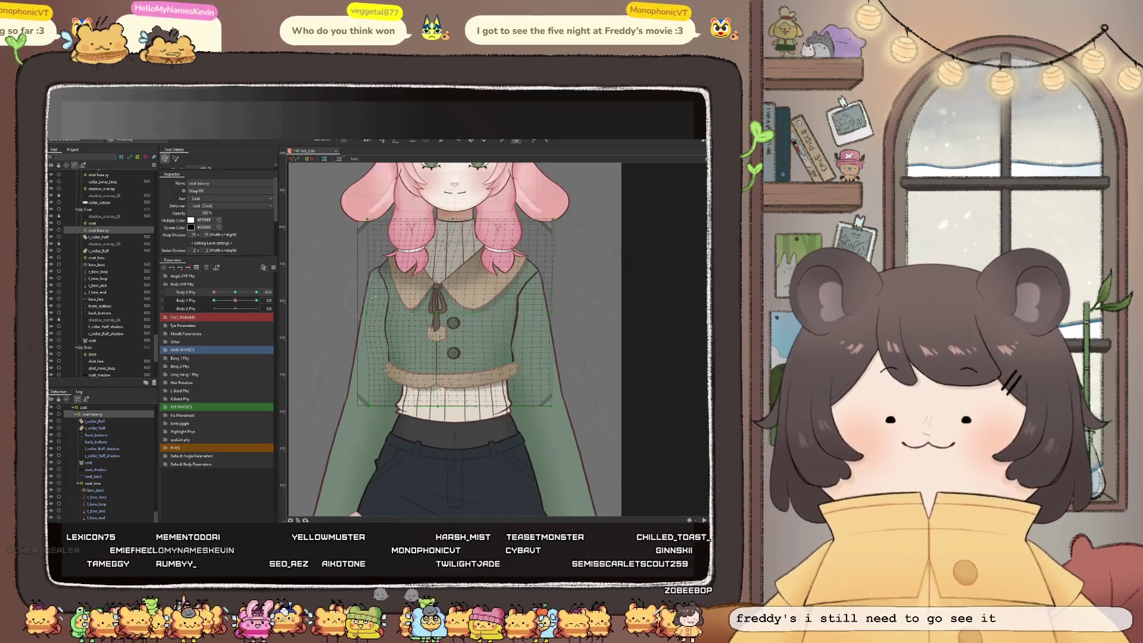
{"action": "scroll", "coordinate": [377, 296], "scroll_direction": "down", "scroll_amount": 2}
{"action": "scroll", "coordinate": [380, 310], "scroll_direction": "up", "scroll_amount": 2}
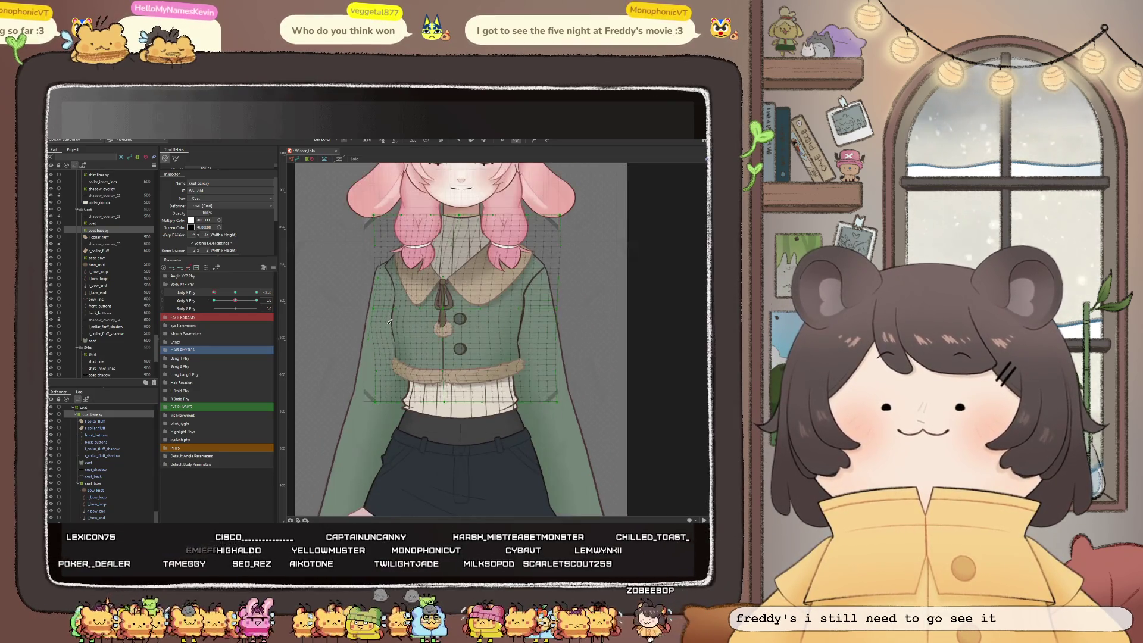
{"action": "scroll", "coordinate": [381, 322], "scroll_direction": "up", "scroll_amount": 2}
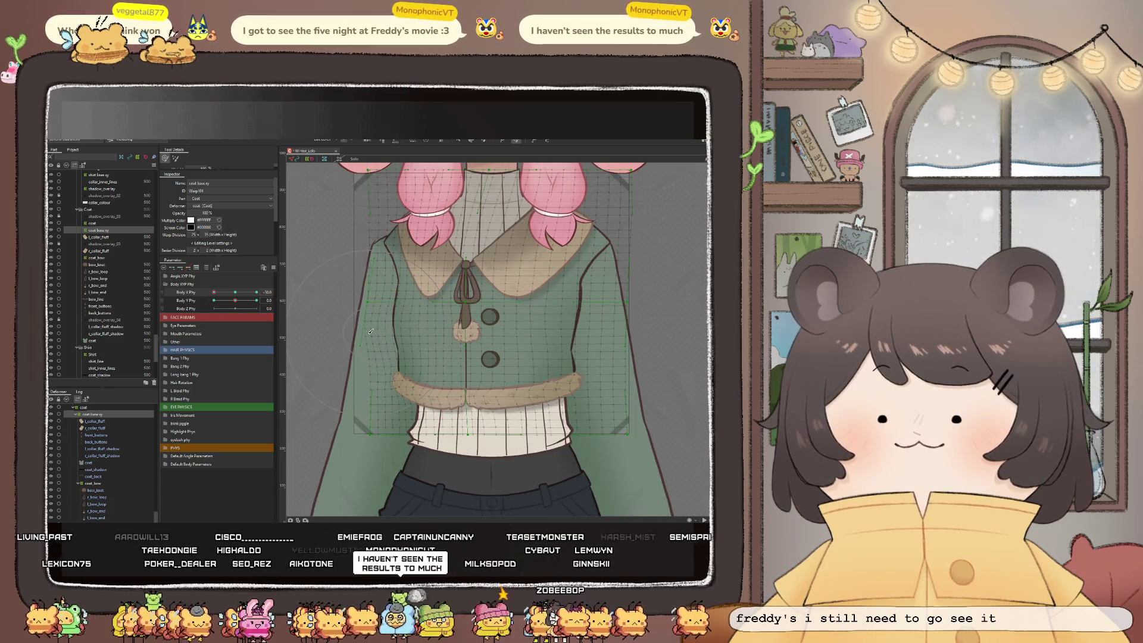
{"action": "mouse_move", "coordinate": [369, 330]}
{"action": "left_mouse_down"}
{"action": "mouse_move", "coordinate": [359, 372]}
{"action": "mouse_move", "coordinate": [397, 374]}
{"action": "left_mouse_up"}
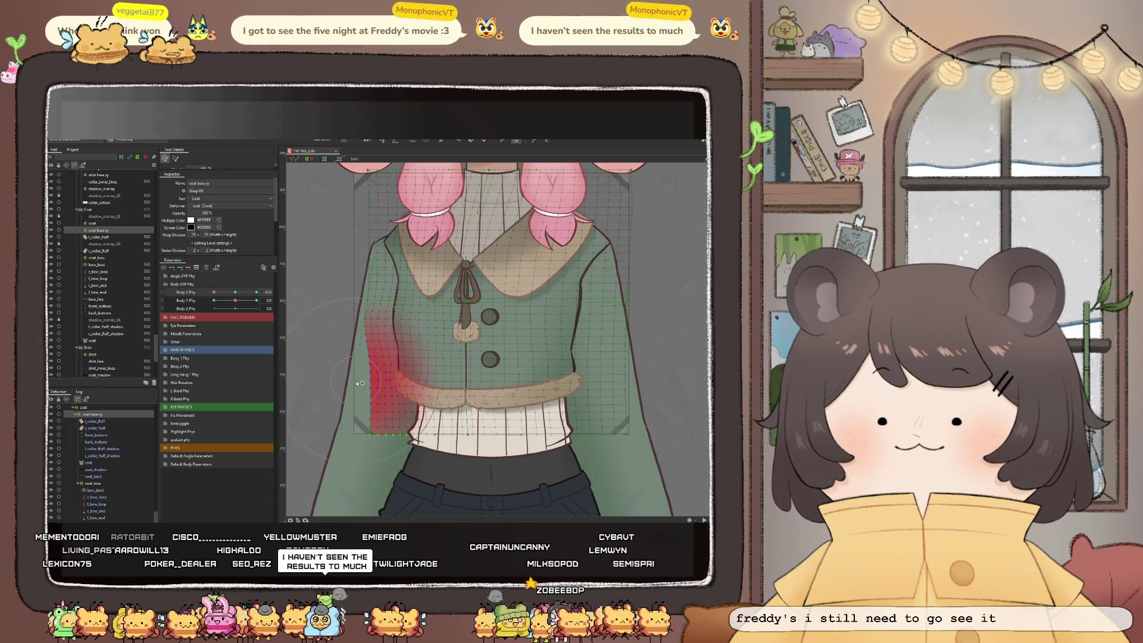
Scrub Body X Phy, including -10, to preview how the coat sways
{"action": "left_click_drag", "start_coordinate": [219, 295], "coordinate": [235, 292]}
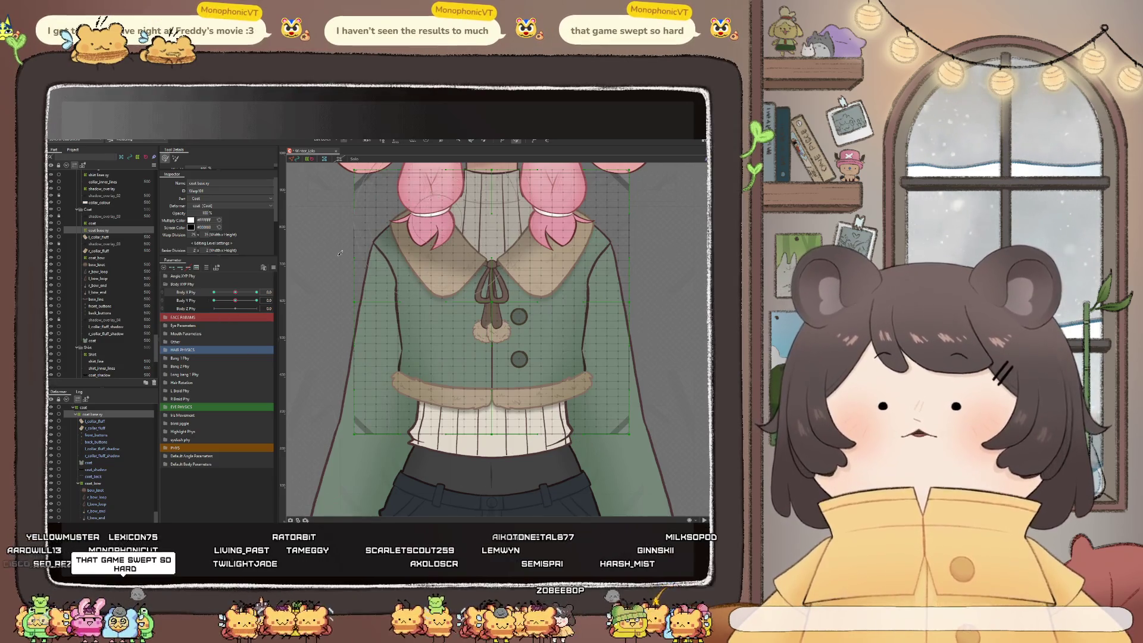
{"action": "left_click_drag", "start_coordinate": [236, 291], "coordinate": [214, 292]}
{"action": "scroll", "coordinate": [405, 297], "scroll_direction": "down", "scroll_amount": 2}
{"action": "scroll", "coordinate": [404, 298], "scroll_direction": "down", "scroll_amount": 2}
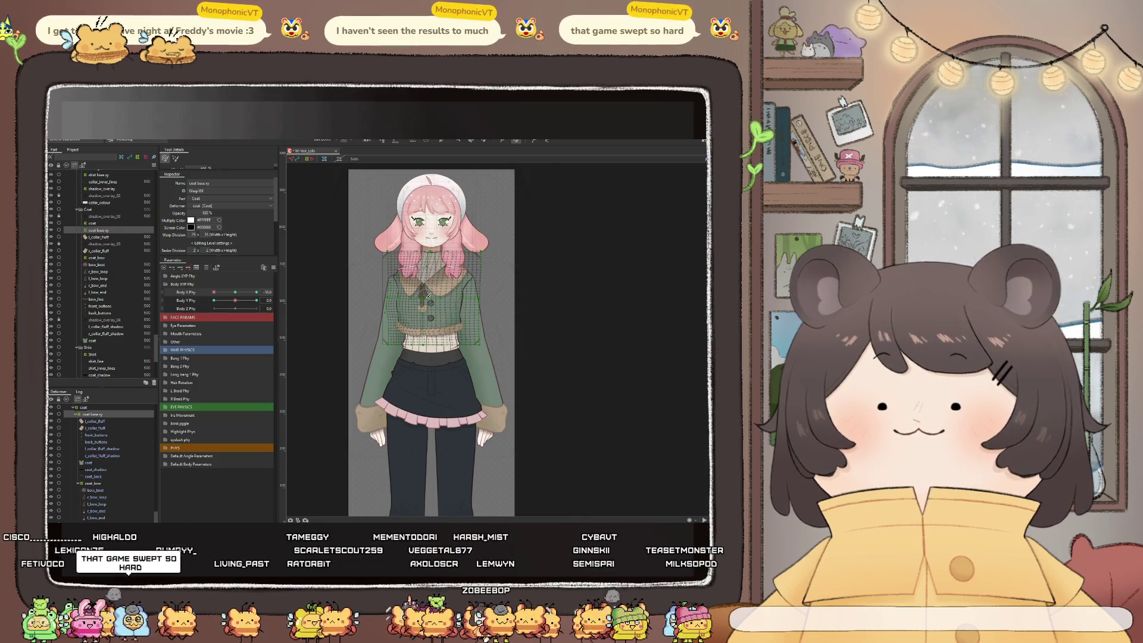
{"action": "scroll", "coordinate": [433, 304], "scroll_direction": "up", "scroll_amount": 3}
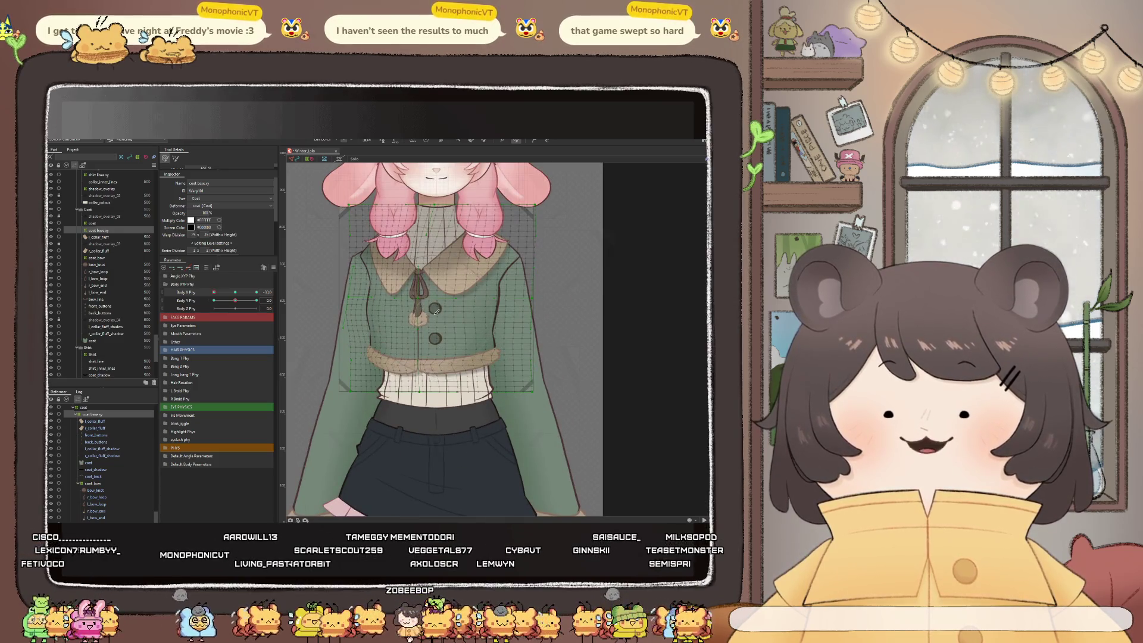
{"action": "scroll", "coordinate": [410, 315], "scroll_direction": "up", "scroll_amount": 2}
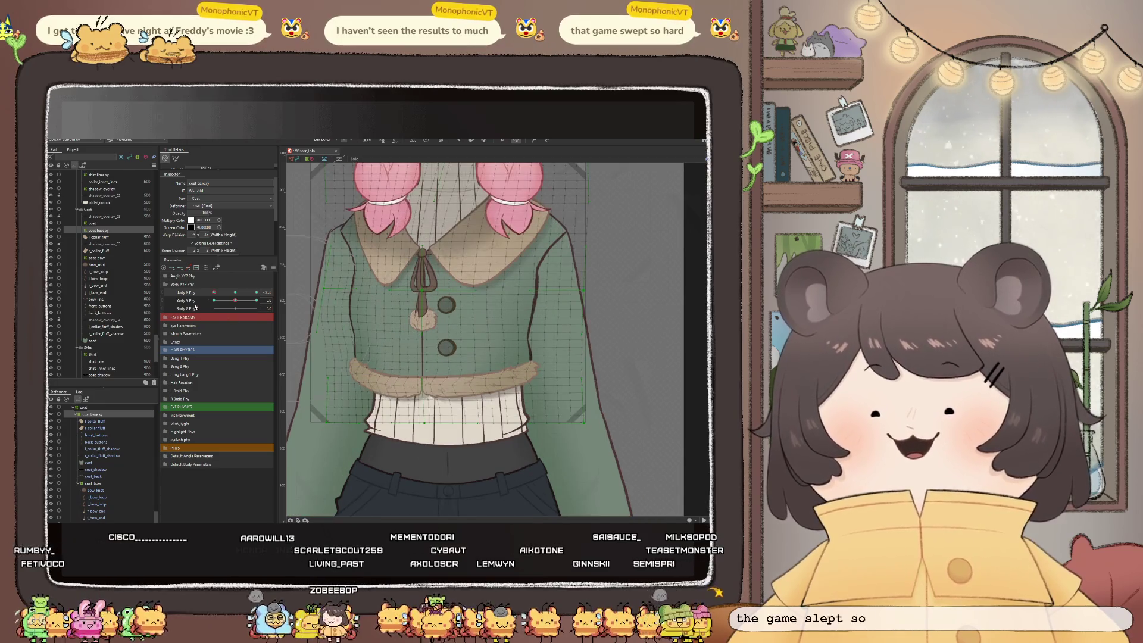
{"action": "left_click_drag", "start_coordinate": [214, 292], "coordinate": [195, 298]}
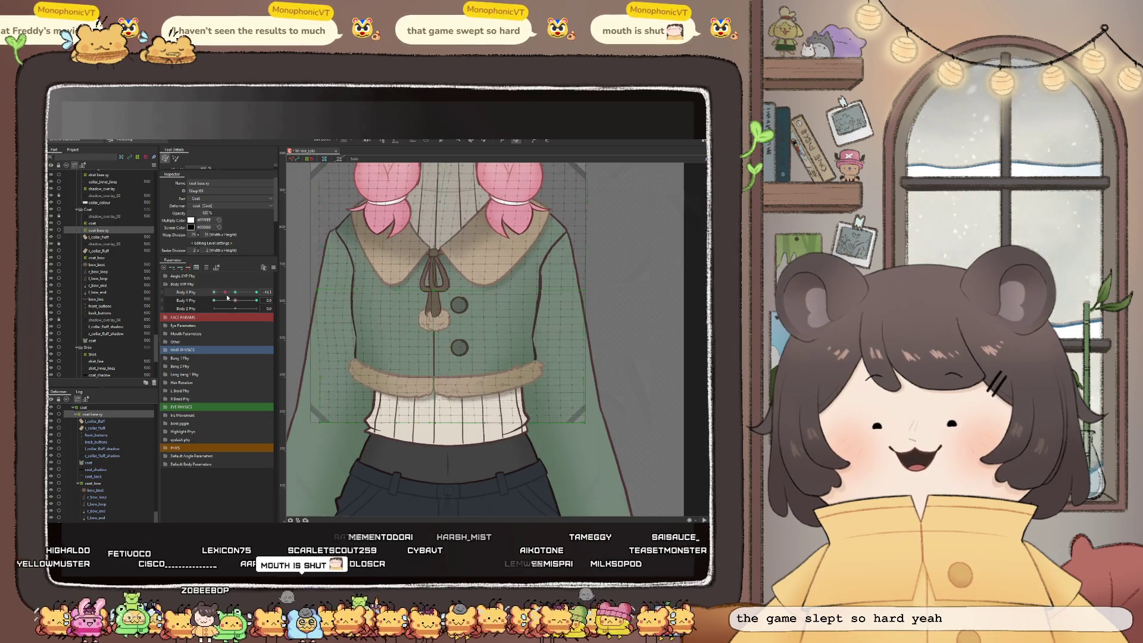
{"action": "scroll", "coordinate": [377, 369], "scroll_direction": "up", "scroll_amount": 2}
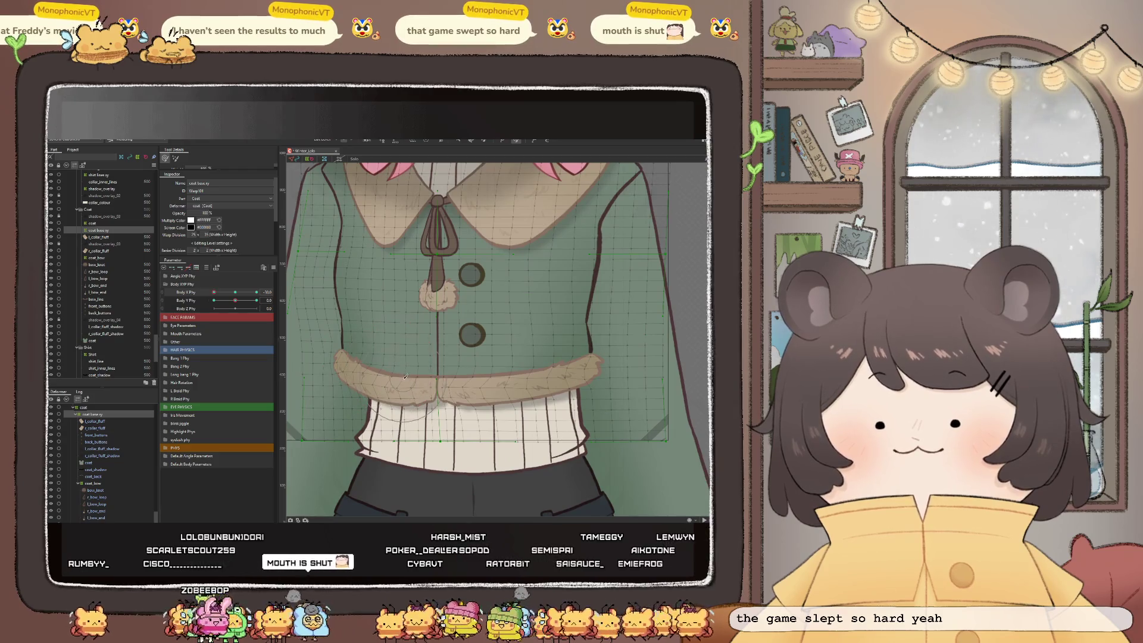
Push the fur band's warp mesh into shape using the deform brush (B)
{"action": "mouse_move", "coordinate": [393, 359]}
{"action": "left_mouse_down"}
{"action": "mouse_move", "coordinate": [406, 373]}
{"action": "mouse_move", "coordinate": [399, 392]}
{"action": "left_mouse_up"}
{"action": "key", "text": "b"}
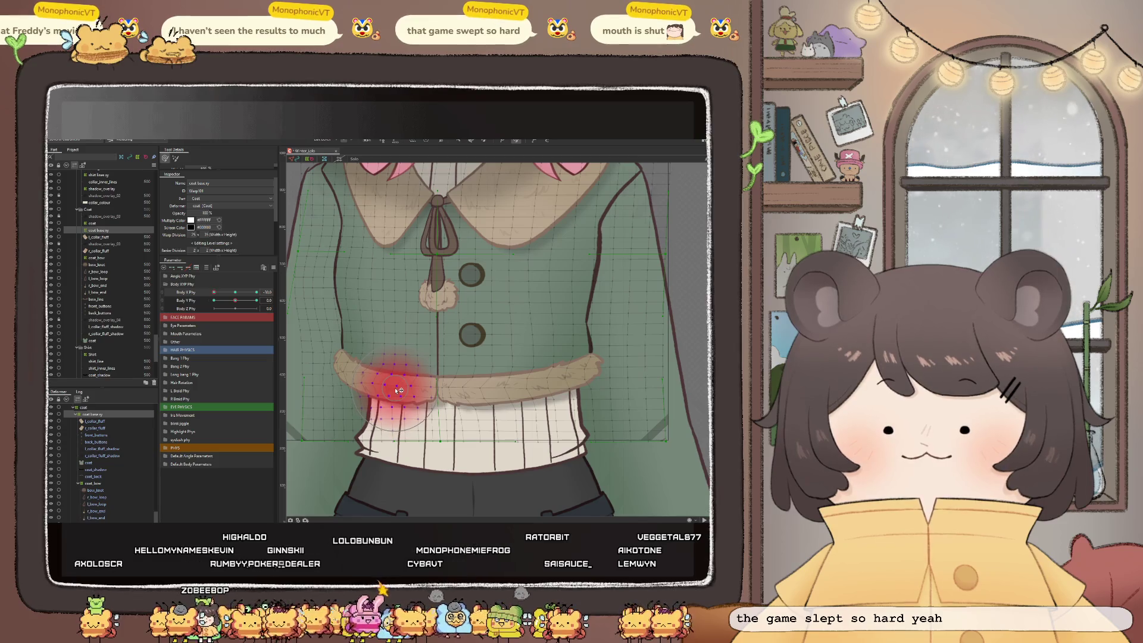
{"action": "scroll", "coordinate": [427, 373], "scroll_direction": "down", "scroll_amount": 3}
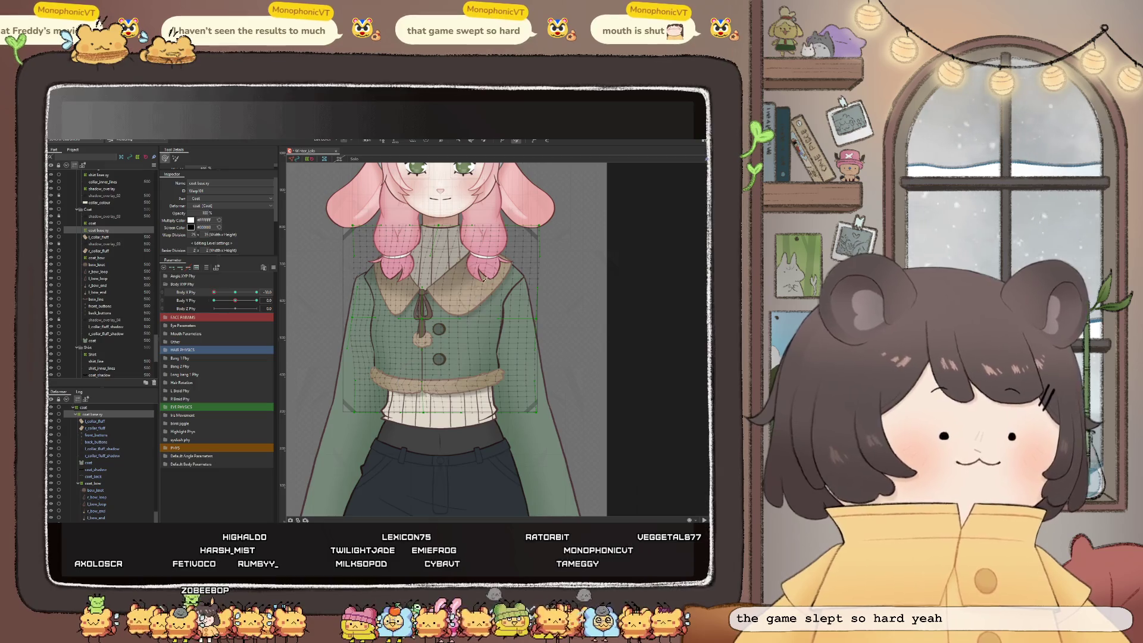
{"action": "scroll", "coordinate": [428, 301], "scroll_direction": "up", "scroll_amount": 2}
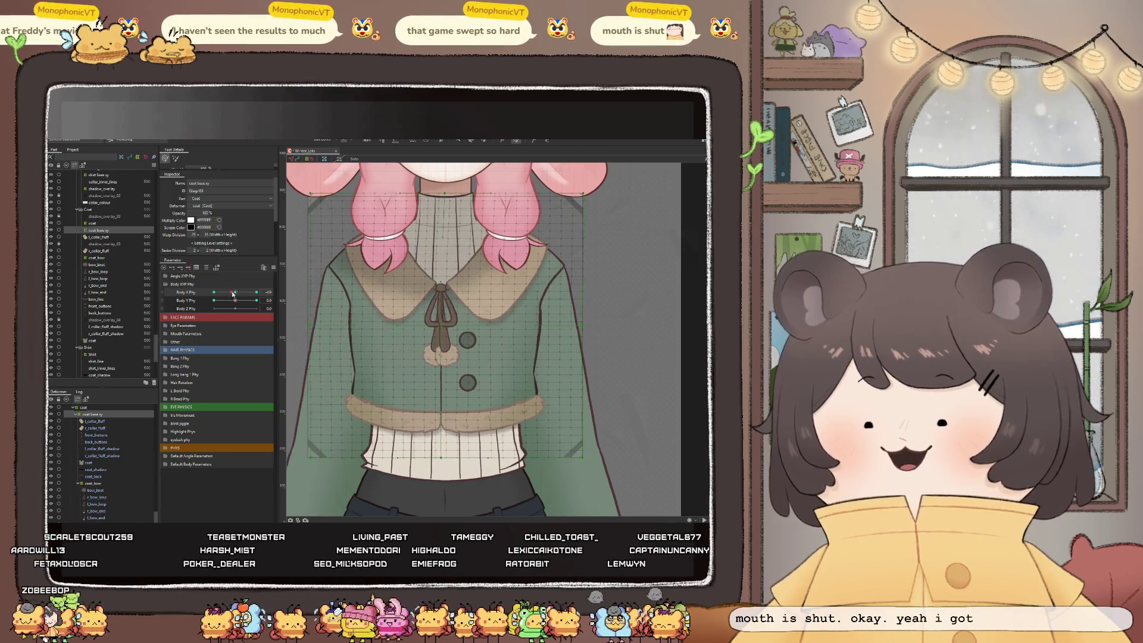
Reset Body X Phy to 0, then sweep it from -10 to 10 to compare the coat sway
{"action": "scroll", "coordinate": [377, 329], "scroll_direction": "down", "scroll_amount": 2}
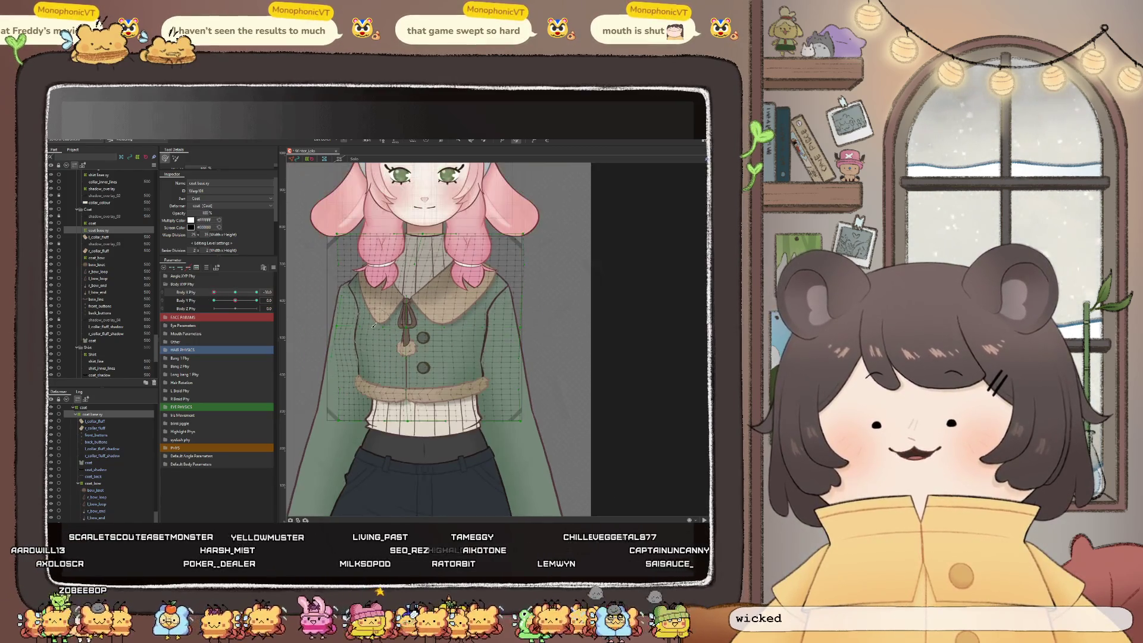
{"action": "left_click", "coordinate": [238, 294]}
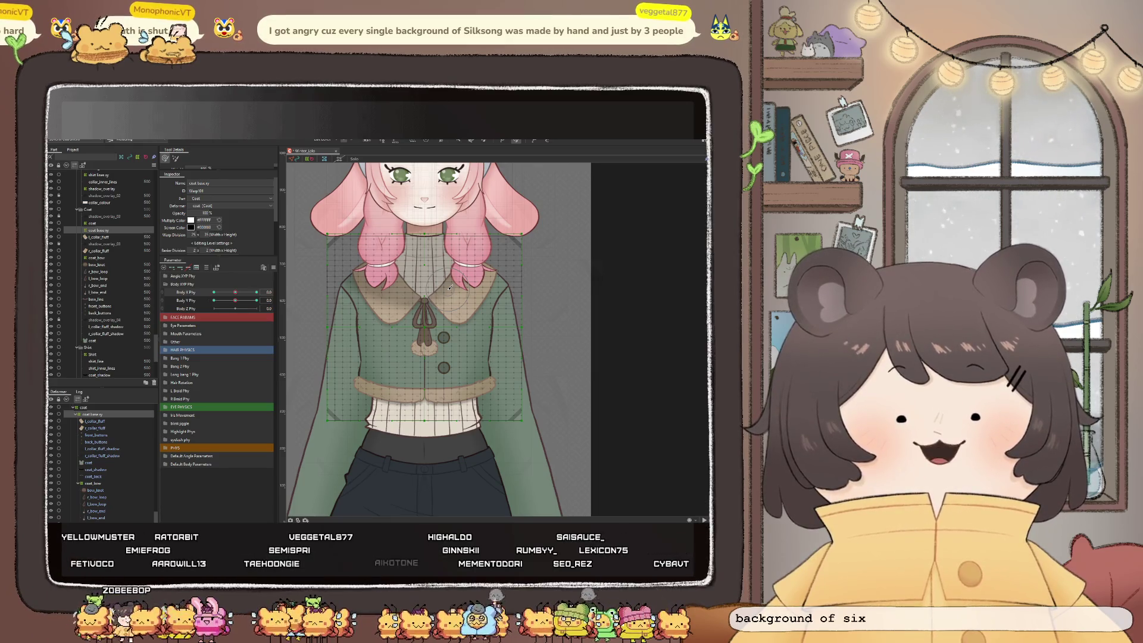
{"action": "scroll", "coordinate": [453, 289], "scroll_direction": "up", "scroll_amount": 2}
{"action": "scroll", "coordinate": [527, 299], "scroll_direction": "down", "scroll_amount": 2}
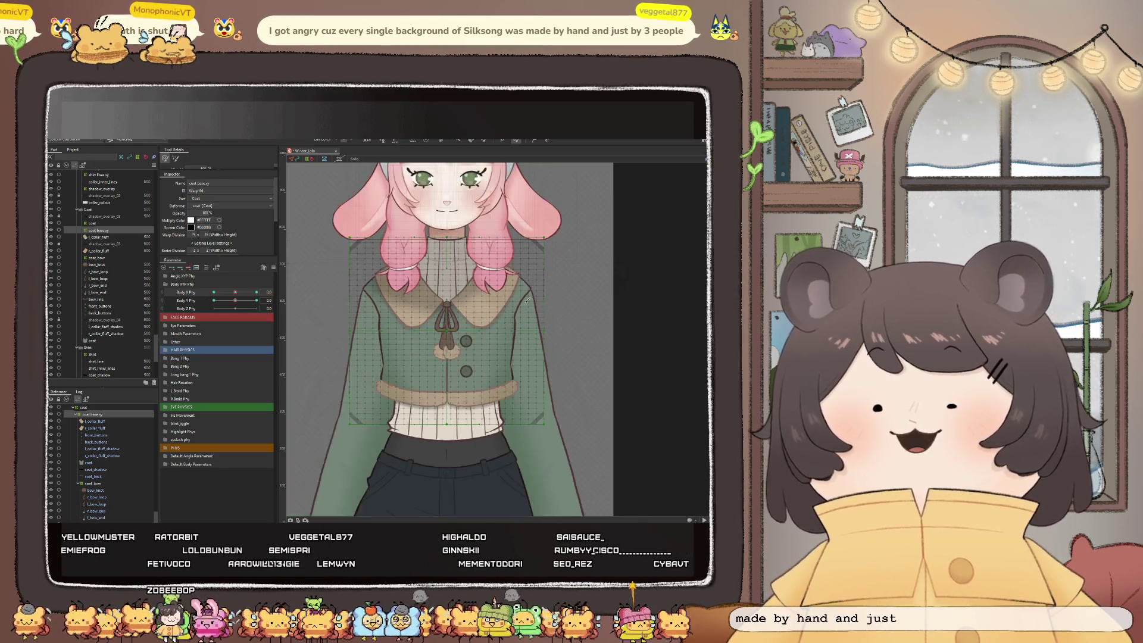
{"action": "scroll", "coordinate": [409, 250], "scroll_direction": "up", "scroll_amount": 2}
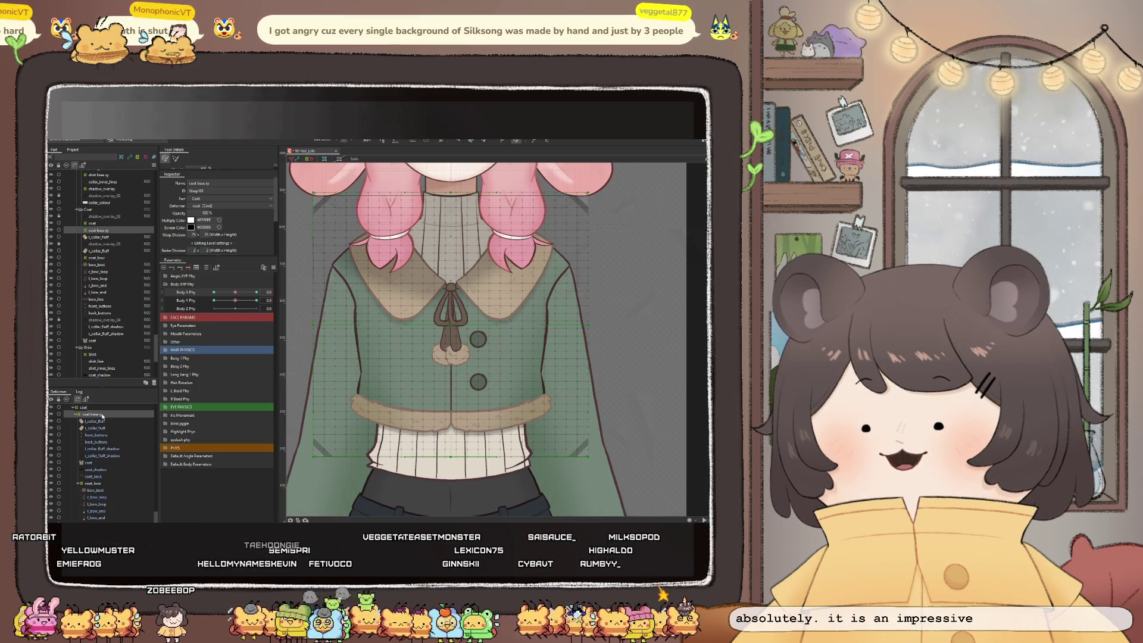
{"action": "left_click_drag", "start_coordinate": [217, 291], "coordinate": [182, 291]}
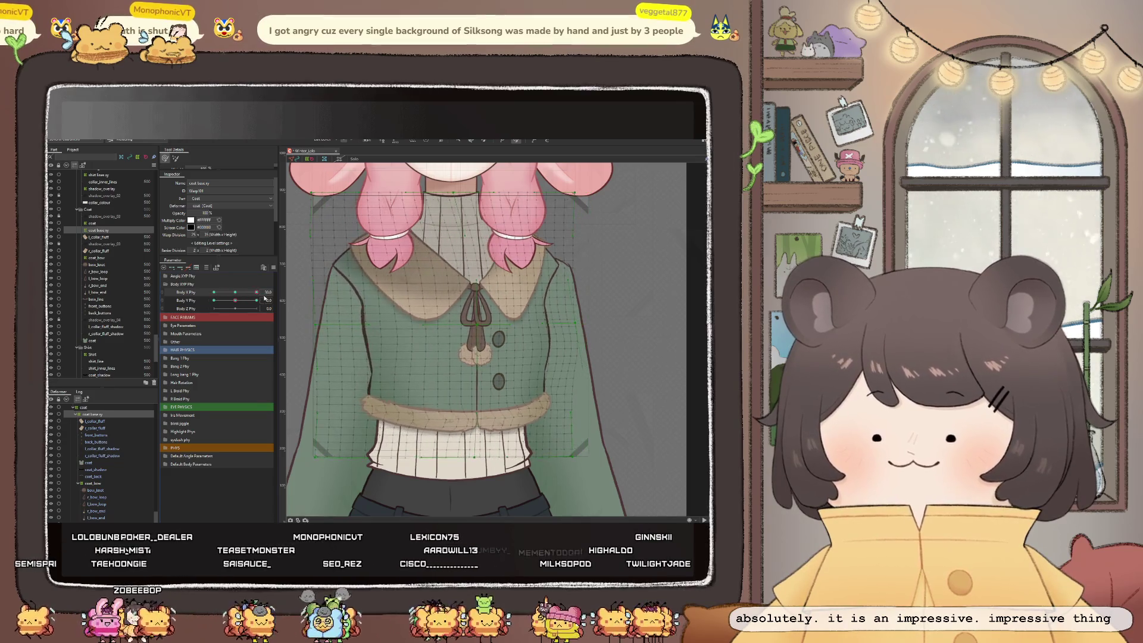
{"action": "mouse_move", "coordinate": [213, 293]}
{"action": "left_mouse_down"}
{"action": "mouse_move", "coordinate": [265, 304]}
{"action": "mouse_move", "coordinate": [186, 305]}
{"action": "left_mouse_up"}
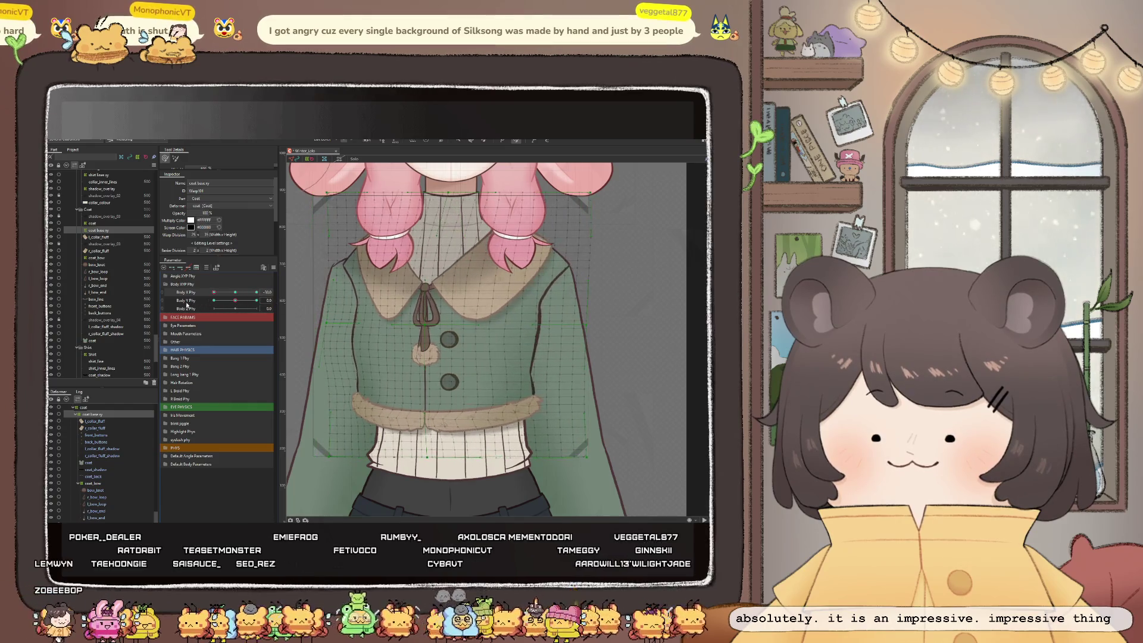
{"action": "left_click_drag", "start_coordinate": [185, 305], "coordinate": [483, 333]}
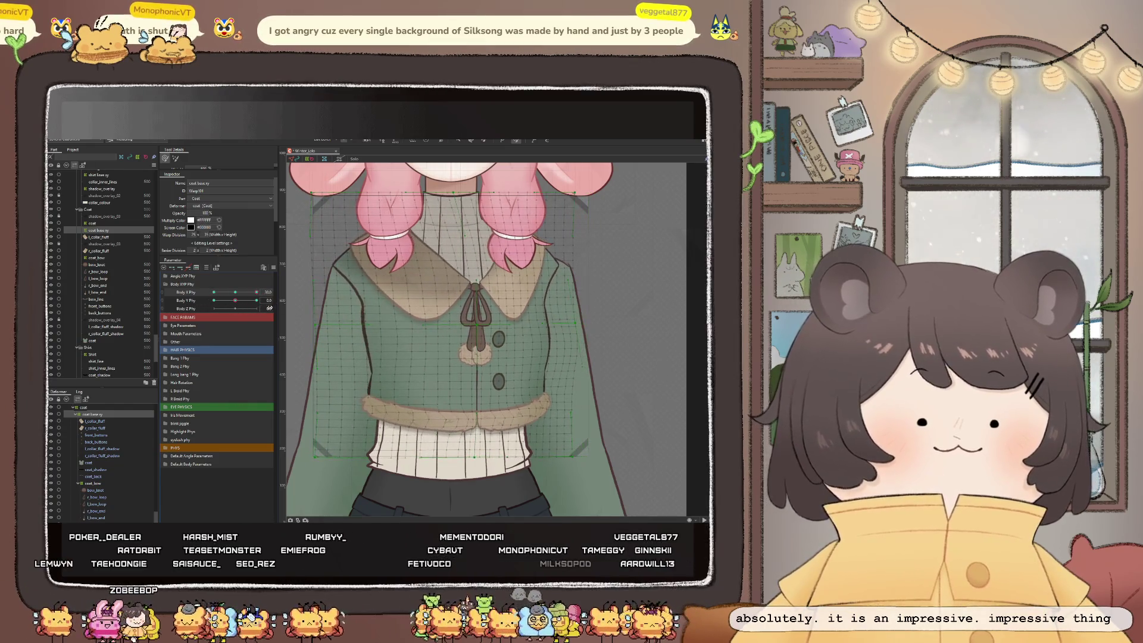
{"action": "scroll", "coordinate": [483, 333], "scroll_direction": "down", "scroll_amount": 3}
{"action": "scroll", "coordinate": [483, 333], "scroll_direction": "up", "scroll_amount": 3}
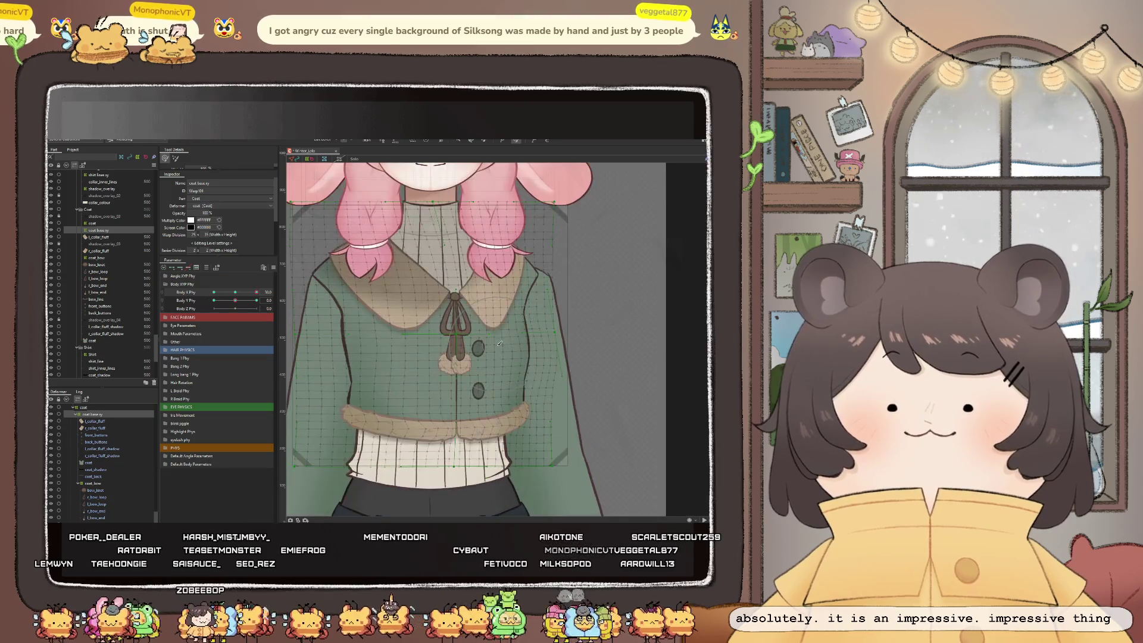
Select front_buttons and back_buttons together and sweep Body X Phy across its full range
{"action": "left_click", "coordinate": [95, 435]}
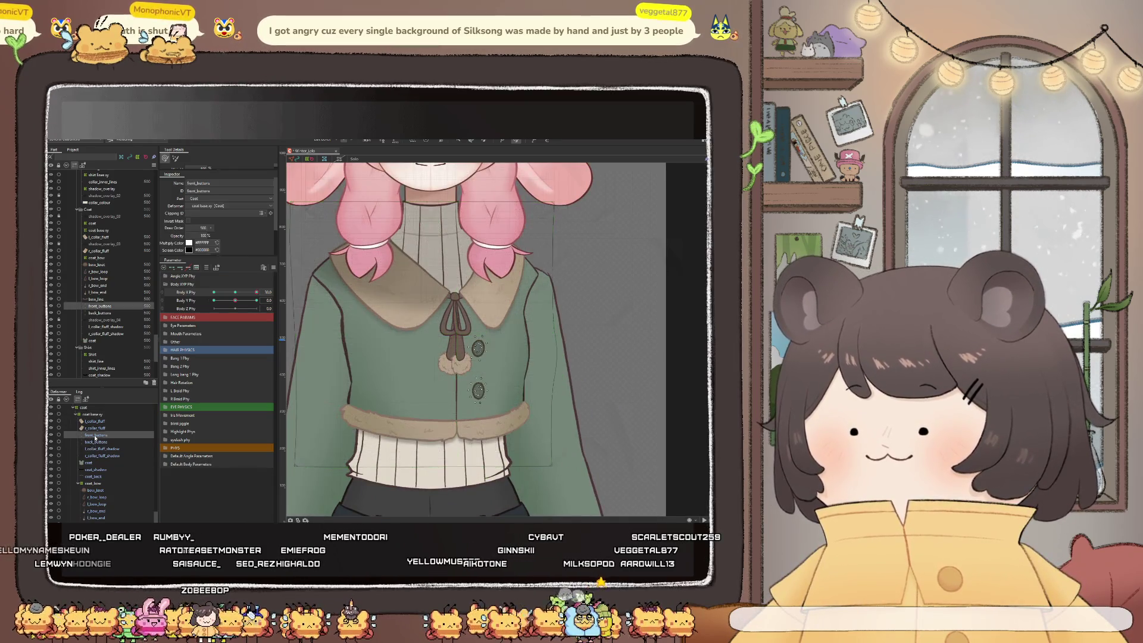
{"action": "left_click", "coordinate": [95, 443], "text": "ctrl"}
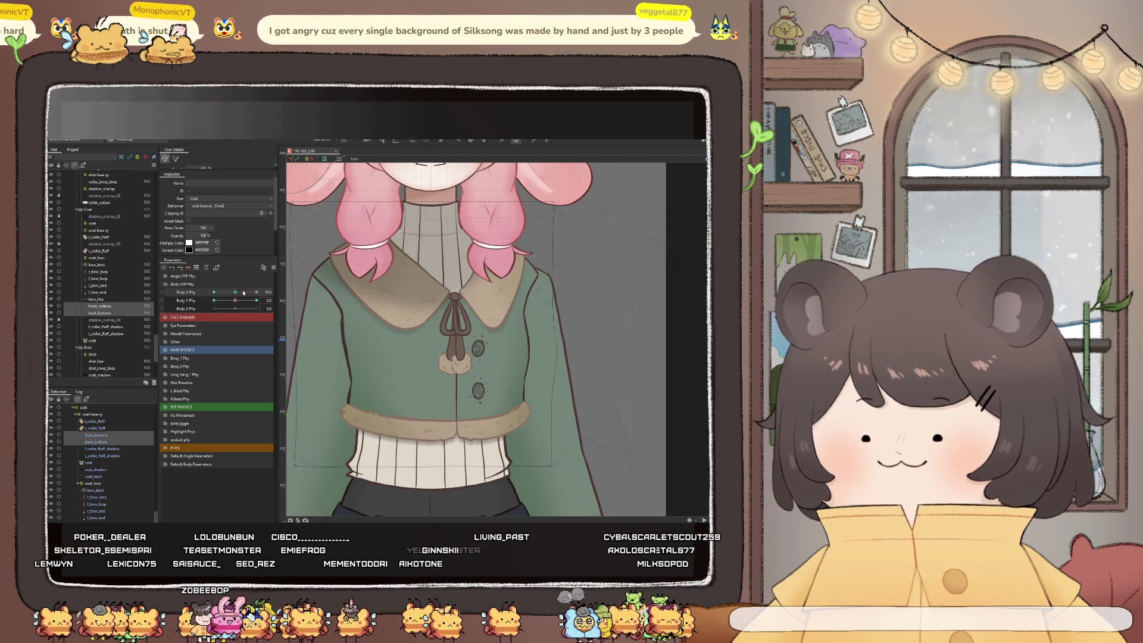
{"action": "left_click_drag", "start_coordinate": [257, 292], "coordinate": [214, 292]}
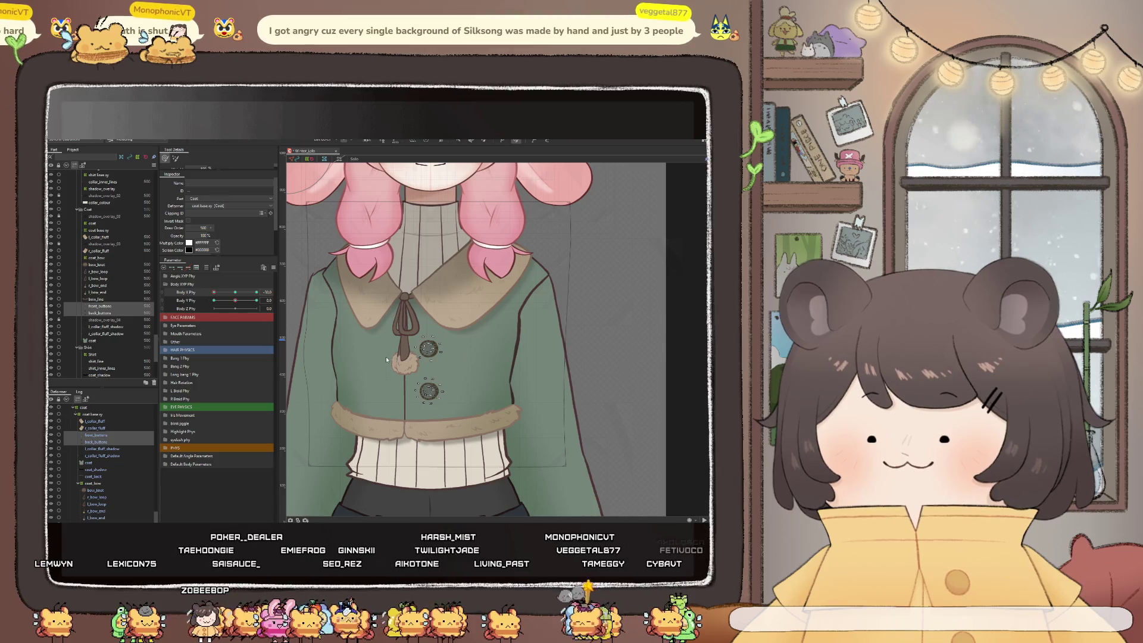
{"action": "mouse_move", "coordinate": [213, 294]}
{"action": "left_mouse_down"}
{"action": "mouse_move", "coordinate": [260, 295]}
{"action": "mouse_move", "coordinate": [198, 295]}
{"action": "left_mouse_up"}
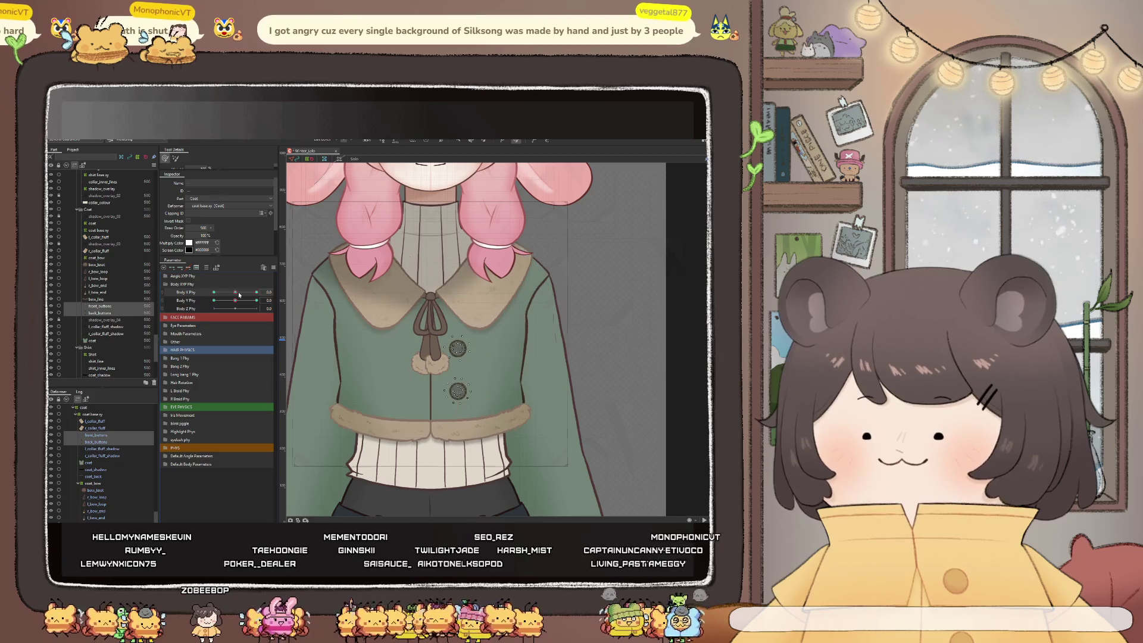
Test front_buttons alone, then select back_buttons with the body turned to -30
{"action": "left_click", "coordinate": [100, 306]}
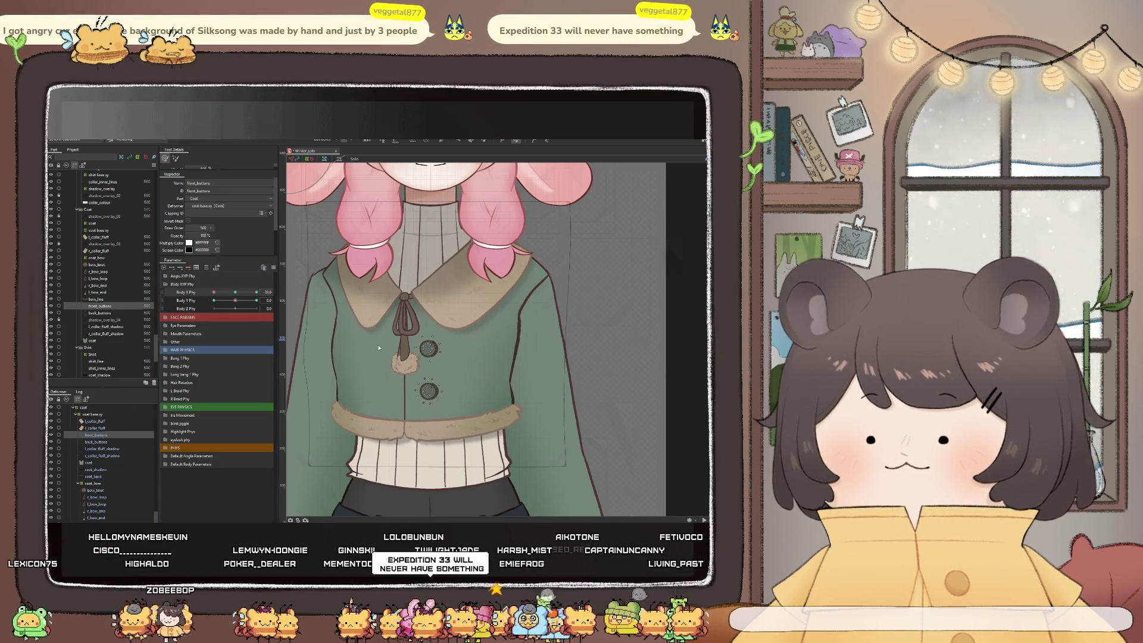
{"action": "left_click_drag", "start_coordinate": [215, 292], "coordinate": [258, 293]}
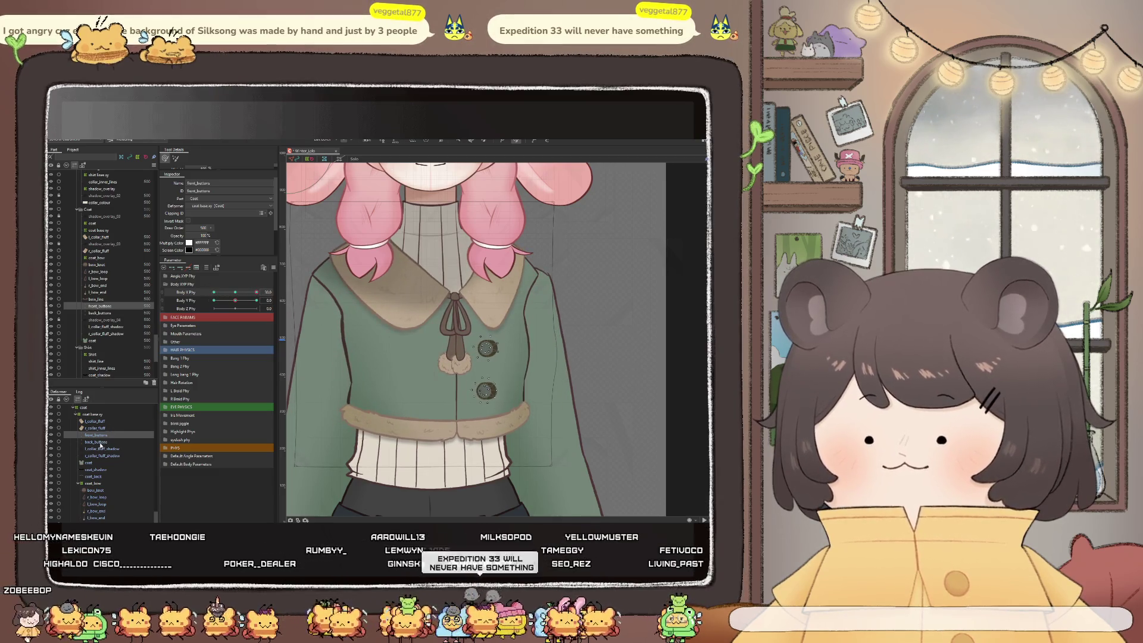
{"action": "left_click", "coordinate": [99, 312]}
{"action": "left_click_drag", "start_coordinate": [250, 292], "coordinate": [193, 291]}
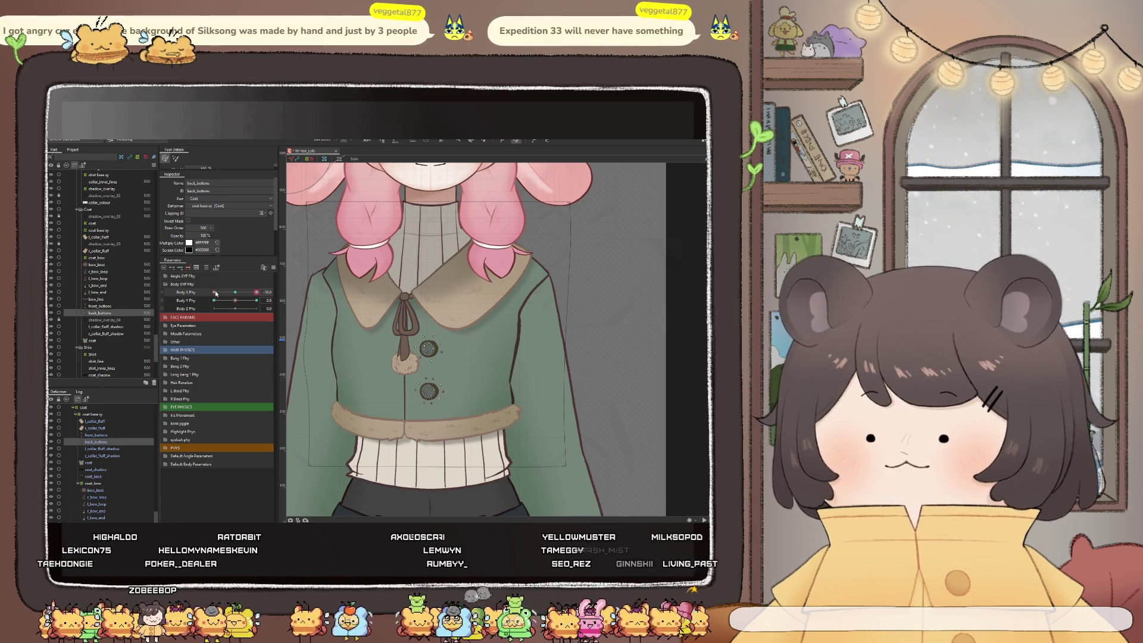
With Body X Phy near -20, select the back buttons mesh and shift it slightly left
{"action": "left_click_drag", "start_coordinate": [214, 292], "coordinate": [434, 326]}
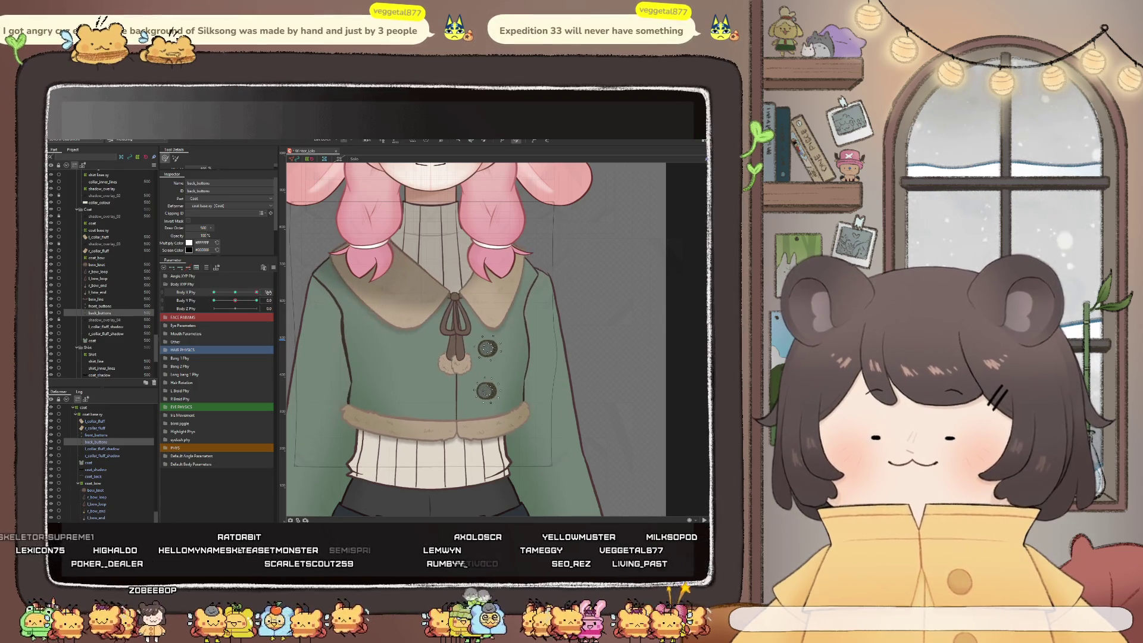
{"action": "scroll", "coordinate": [434, 326], "scroll_direction": "down", "scroll_amount": 2}
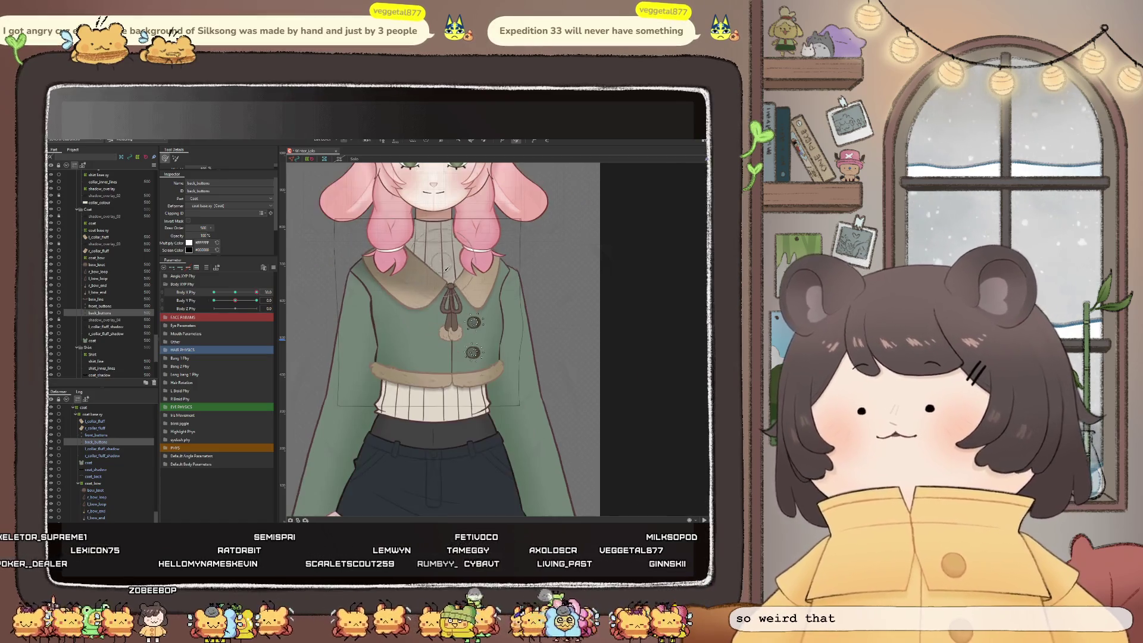
{"action": "scroll", "coordinate": [446, 319], "scroll_direction": "up", "scroll_amount": 3}
{"action": "scroll", "coordinate": [464, 311], "scroll_direction": "up", "scroll_amount": 2}
{"action": "scroll", "coordinate": [464, 310], "scroll_direction": "up", "scroll_amount": 2}
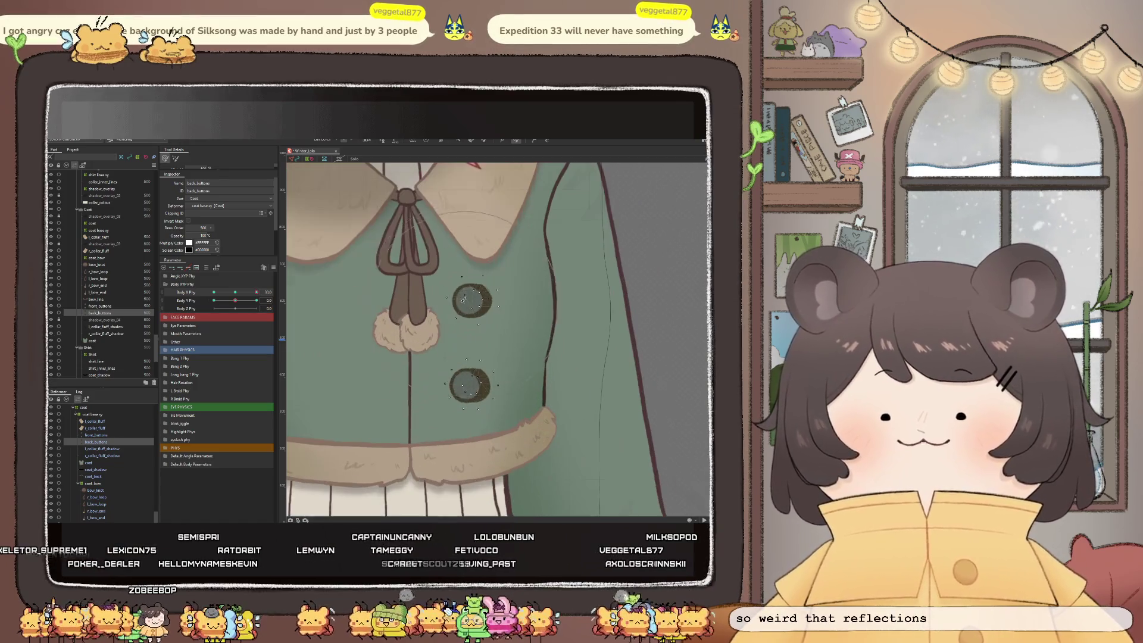
{"action": "left_click", "coordinate": [452, 361]}
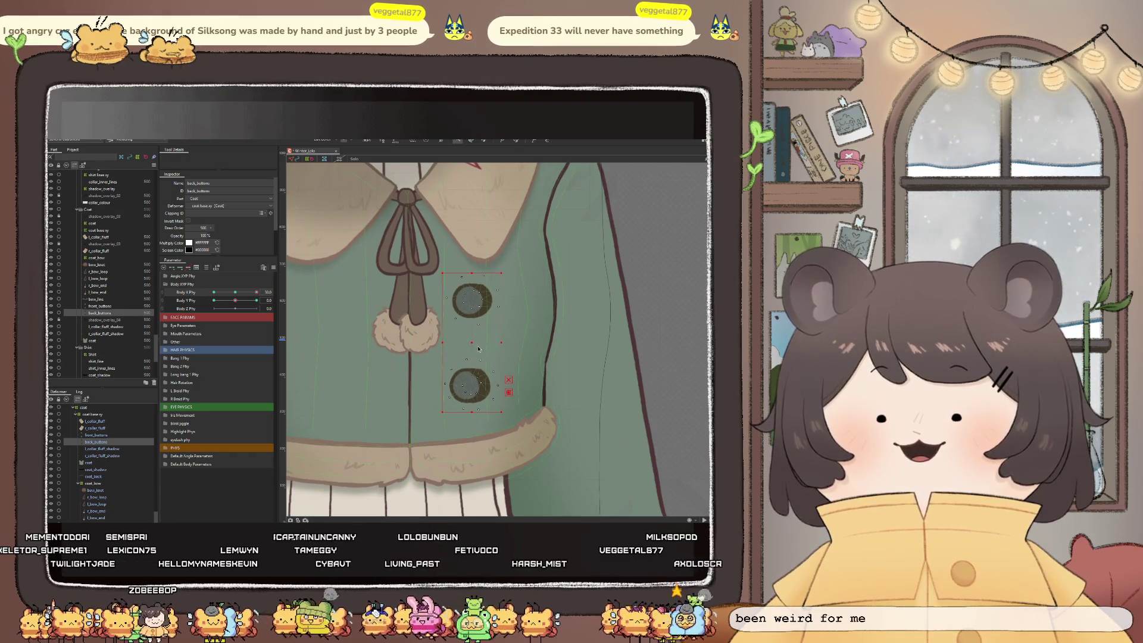
{"action": "left_click_drag", "start_coordinate": [474, 344], "coordinate": [465, 347]}
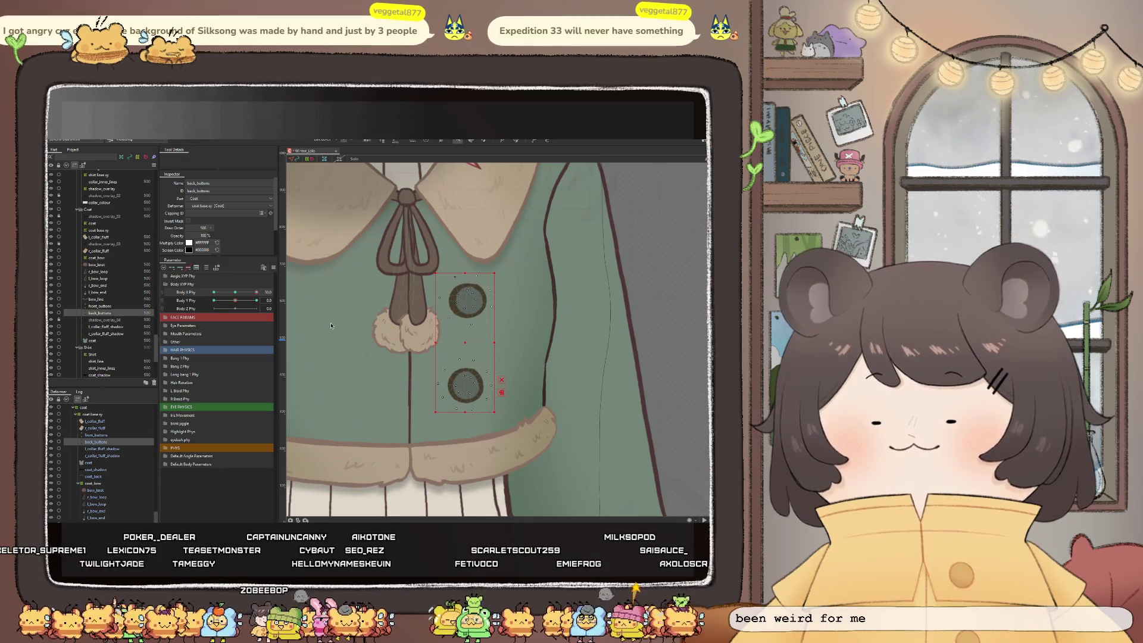
{"action": "scroll", "coordinate": [468, 348], "scroll_direction": "down", "scroll_amount": 2}
{"action": "mouse_move", "coordinate": [256, 292]}
{"action": "left_mouse_down"}
{"action": "mouse_move", "coordinate": [207, 302]}
{"action": "mouse_move", "coordinate": [268, 301]}
{"action": "left_mouse_up"}
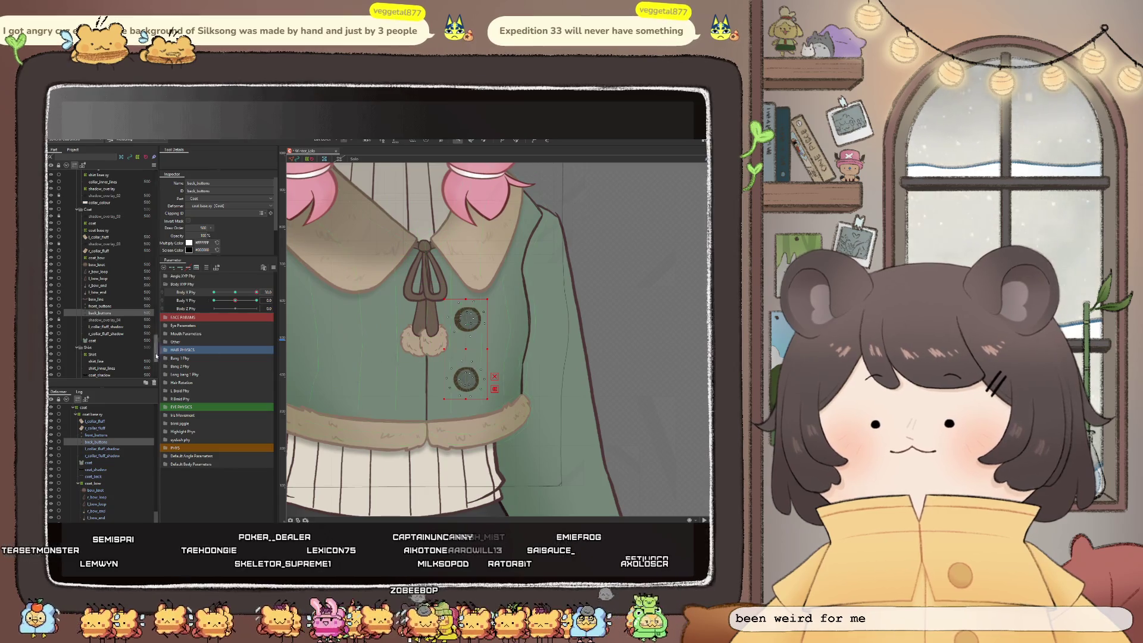
{"action": "left_click_drag", "start_coordinate": [242, 292], "coordinate": [250, 294]}
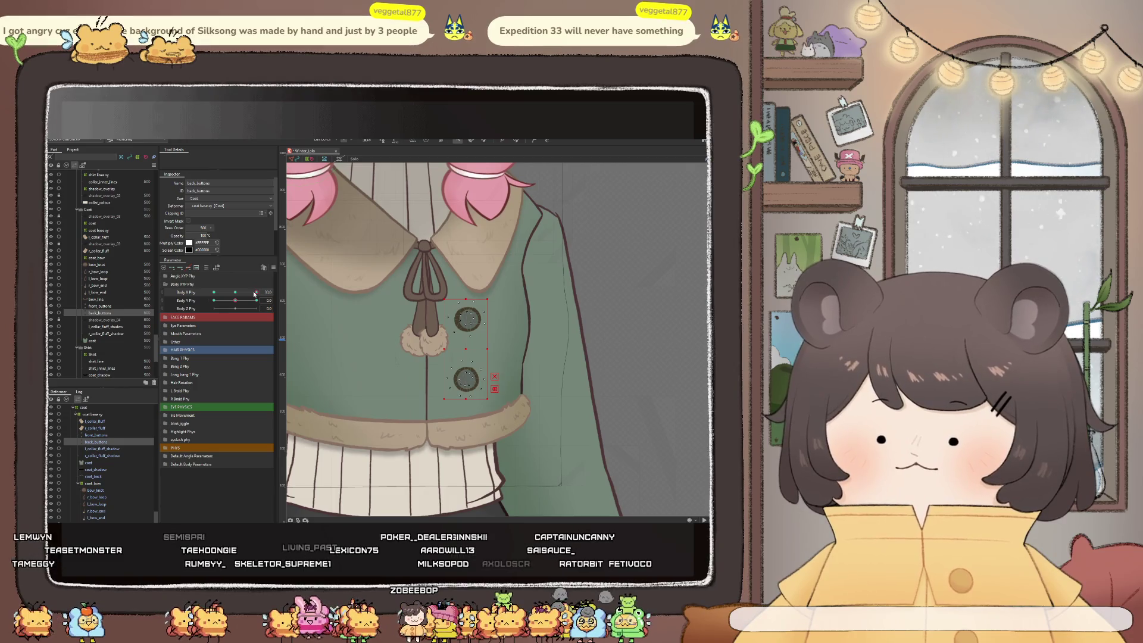
Nudge the back buttons with the arrow keys onto the coat's button outlines and recheck both turn extremes
{"action": "key", "text": "Left"}
{"action": "key", "text": "Left"}
{"action": "key", "text": "Left"}
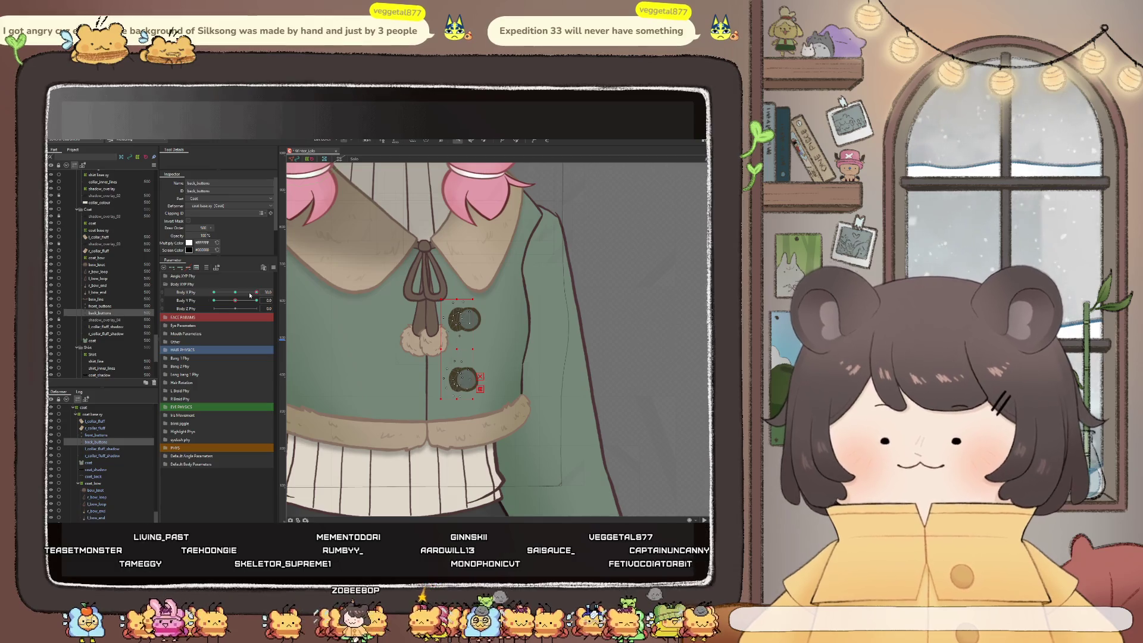
{"action": "scroll", "coordinate": [350, 311], "scroll_direction": "up", "scroll_amount": 2}
{"action": "key", "text": "Right"}
{"action": "key", "text": "Right"}
{"action": "key", "text": "Right"}
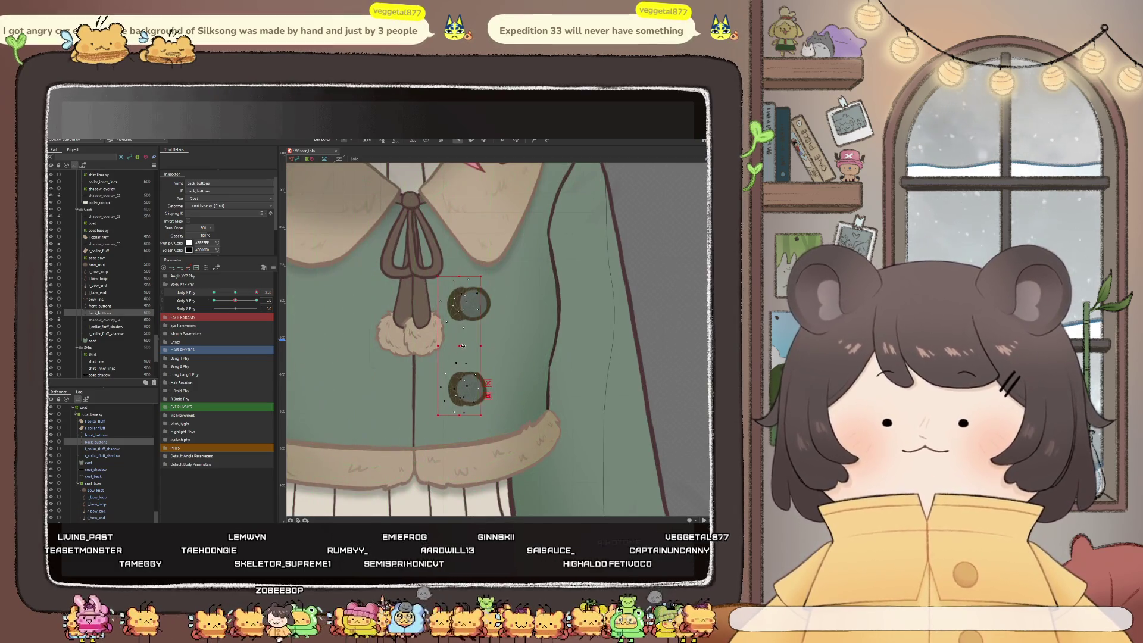
{"action": "scroll", "coordinate": [467, 345], "scroll_direction": "down", "scroll_amount": 2}
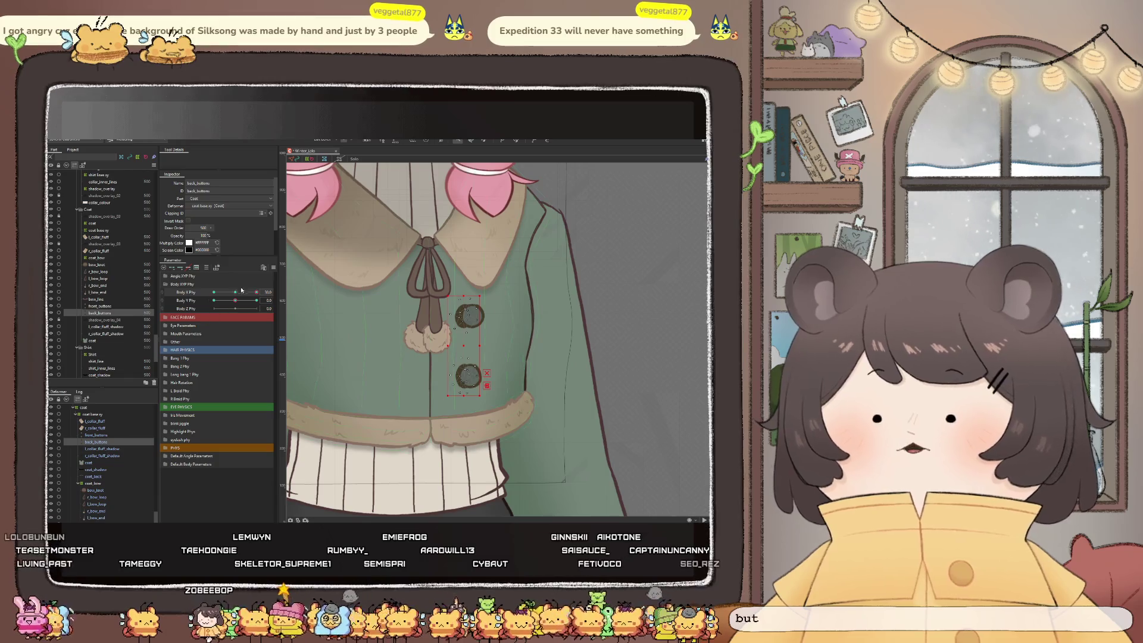
{"action": "mouse_move", "coordinate": [235, 292]}
{"action": "left_mouse_down"}
{"action": "mouse_move", "coordinate": [269, 301]}
{"action": "mouse_move", "coordinate": [229, 295]}
{"action": "left_mouse_up"}
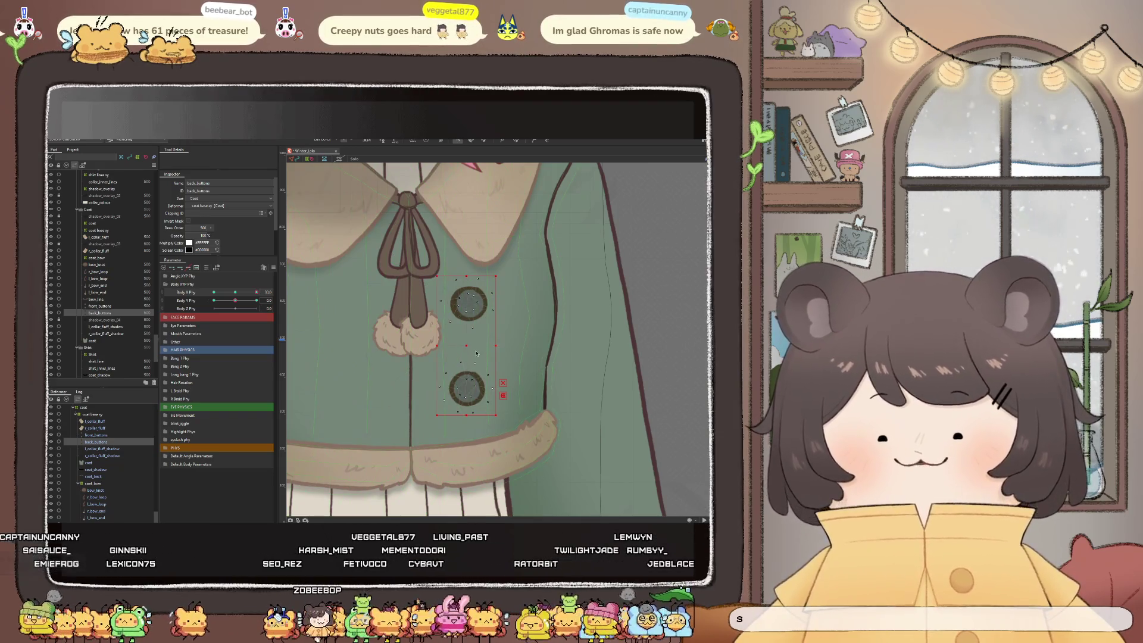
{"action": "scroll", "coordinate": [471, 348], "scroll_direction": "up", "scroll_amount": 1}
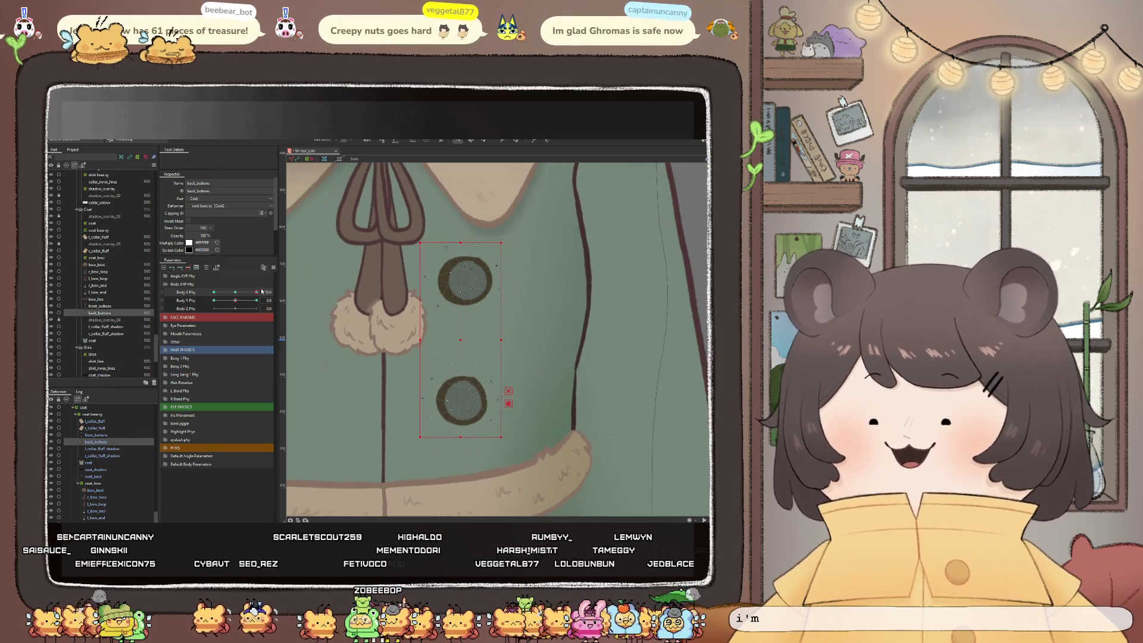
{"action": "mouse_move", "coordinate": [250, 290]}
{"action": "left_mouse_down"}
{"action": "mouse_move", "coordinate": [199, 286]}
{"action": "mouse_move", "coordinate": [268, 291]}
{"action": "left_mouse_up"}
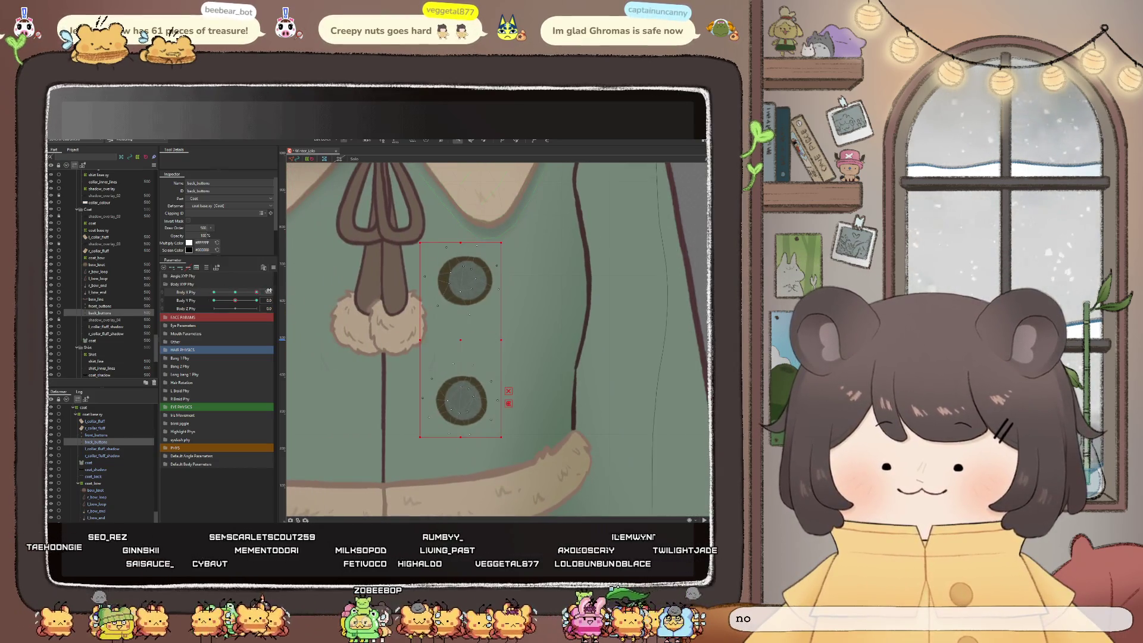
{"action": "scroll", "coordinate": [492, 284], "scroll_direction": "down", "scroll_amount": 2}
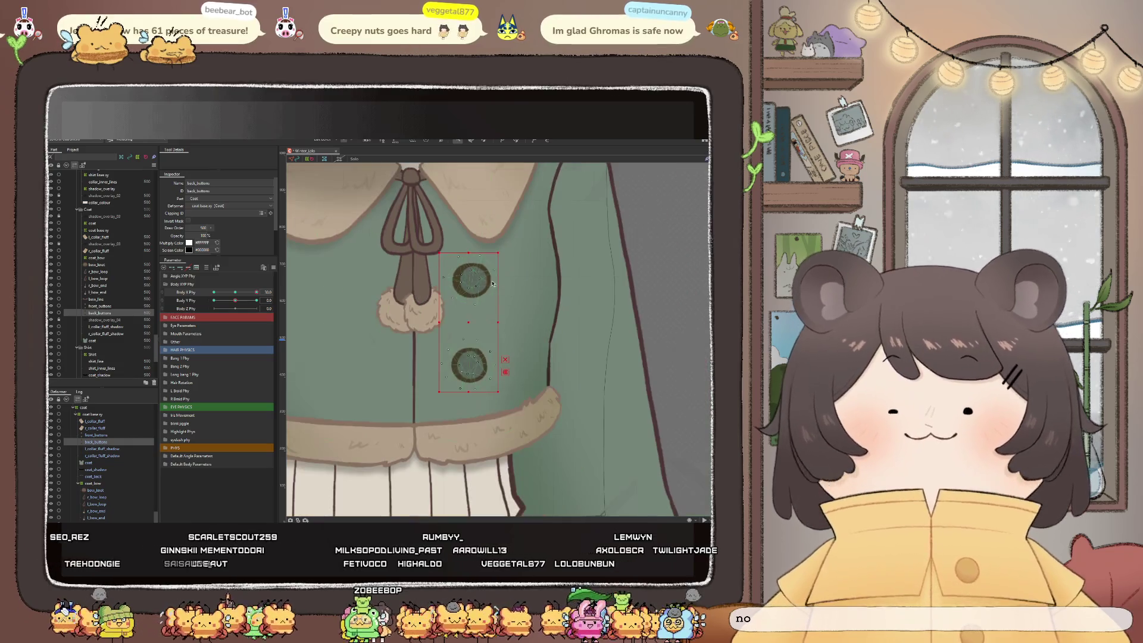
Reshape the lower back button with the deform brush to fit its coat outline, then reselect back_buttons
{"action": "left_click", "coordinate": [516, 140]}
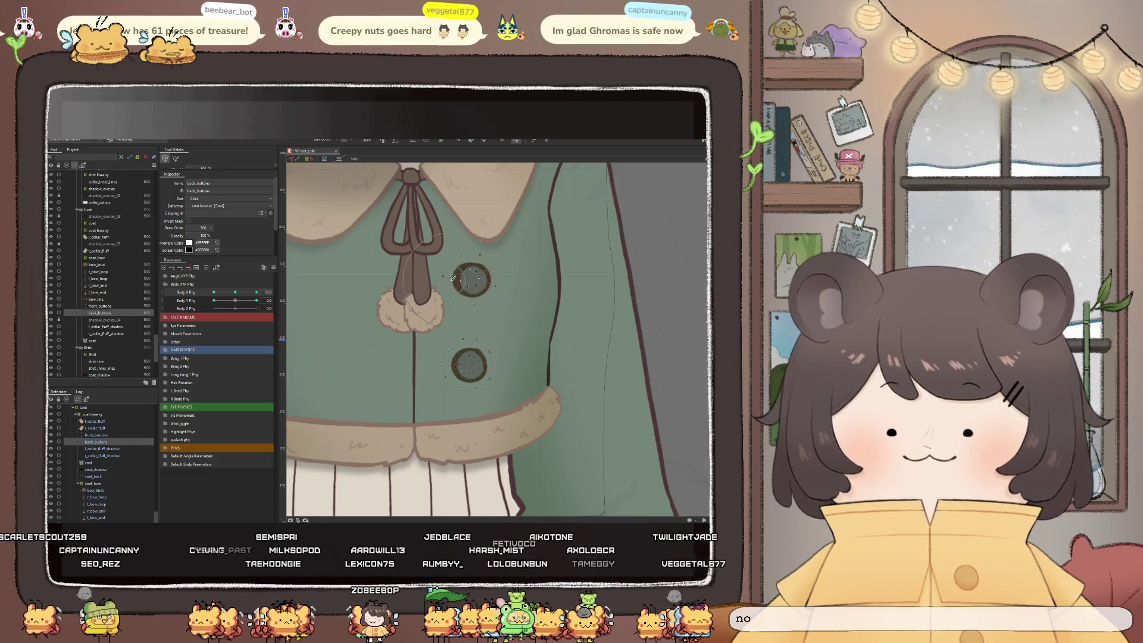
{"action": "scroll", "coordinate": [451, 283], "scroll_direction": "up", "scroll_amount": 2}
{"action": "scroll", "coordinate": [446, 280], "scroll_direction": "up", "scroll_amount": 1}
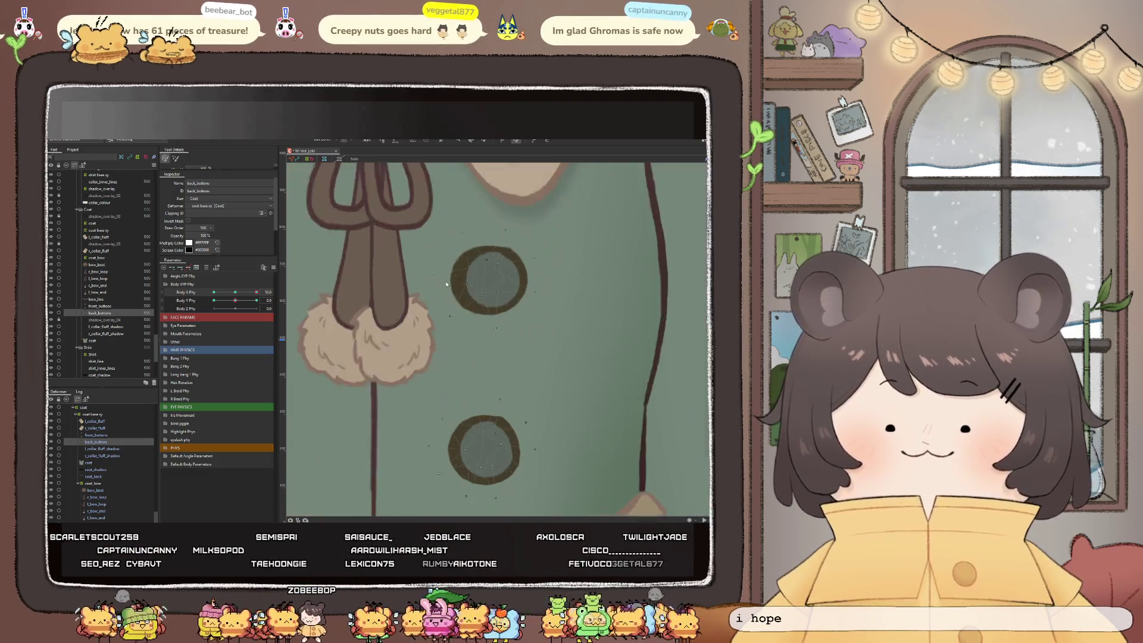
{"action": "scroll", "coordinate": [440, 277], "scroll_direction": "up", "scroll_amount": 1}
{"action": "scroll", "coordinate": [443, 309], "scroll_direction": "down", "scroll_amount": 1}
{"action": "scroll", "coordinate": [448, 358], "scroll_direction": "down", "scroll_amount": 1}
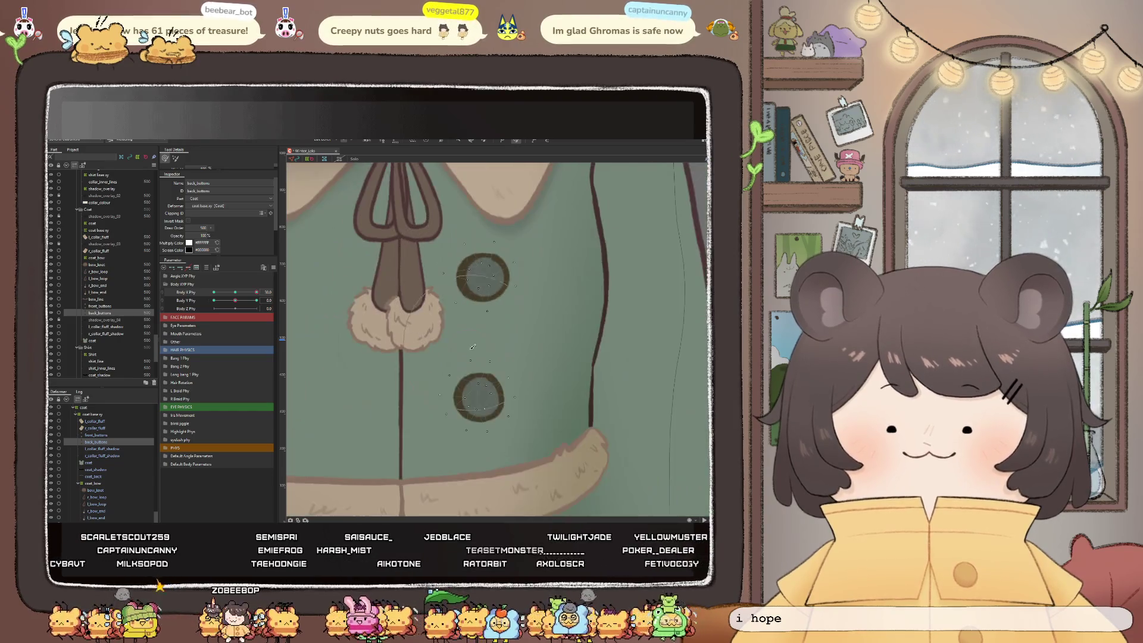
{"action": "scroll", "coordinate": [452, 411], "scroll_direction": "down", "scroll_amount": 1}
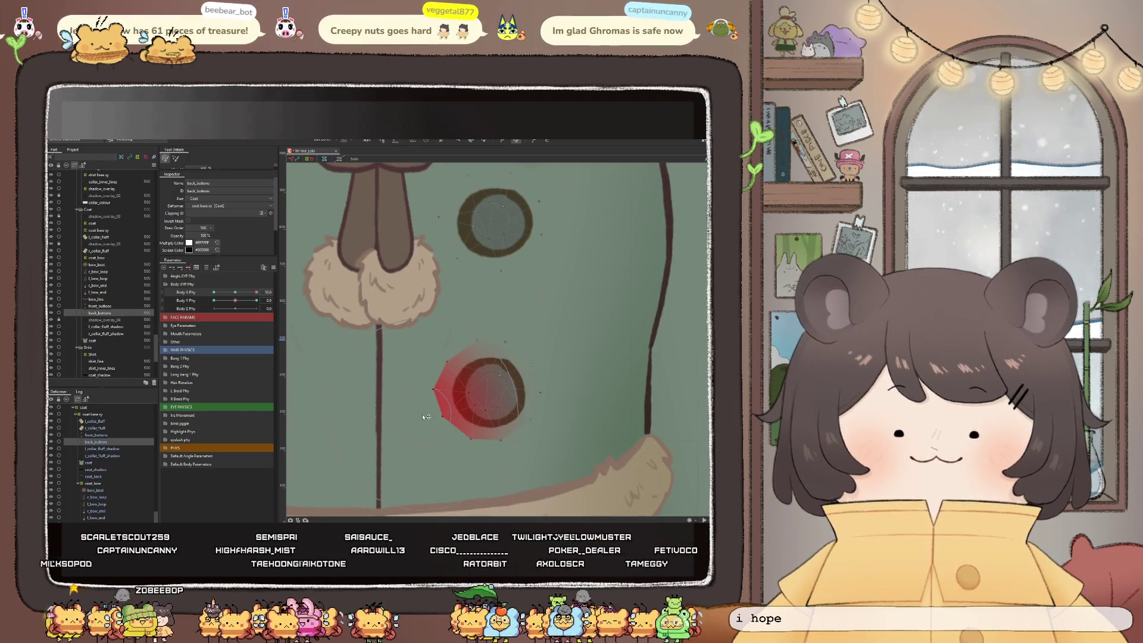
{"action": "scroll", "coordinate": [456, 397], "scroll_direction": "down", "scroll_amount": 2}
{"action": "scroll", "coordinate": [470, 387], "scroll_direction": "down", "scroll_amount": 1}
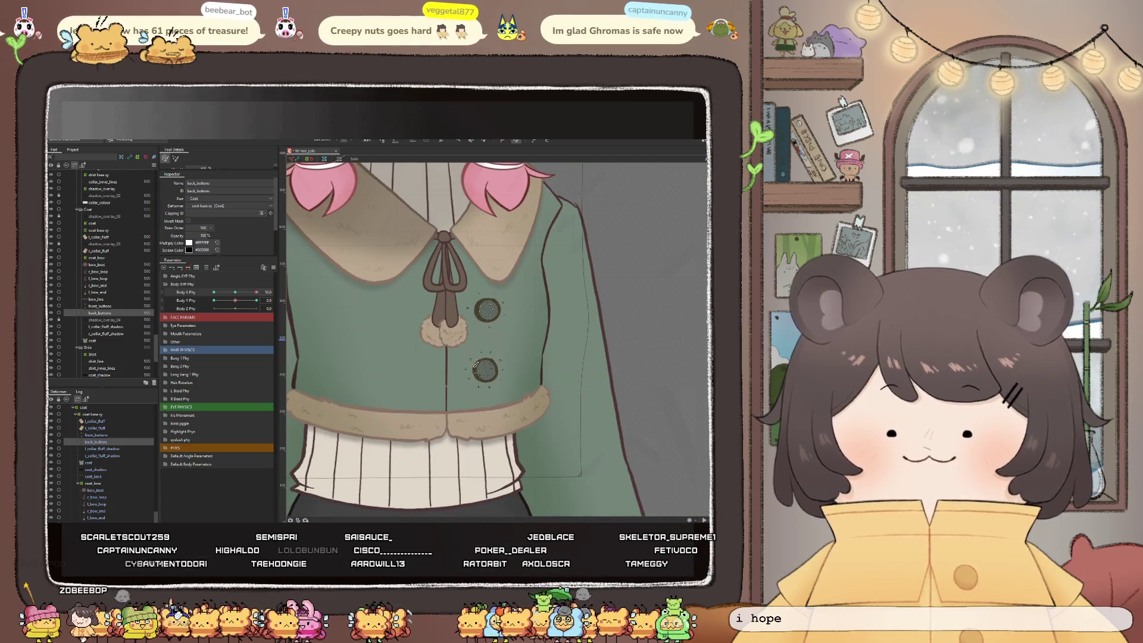
{"action": "scroll", "coordinate": [502, 367], "scroll_direction": "up", "scroll_amount": 2}
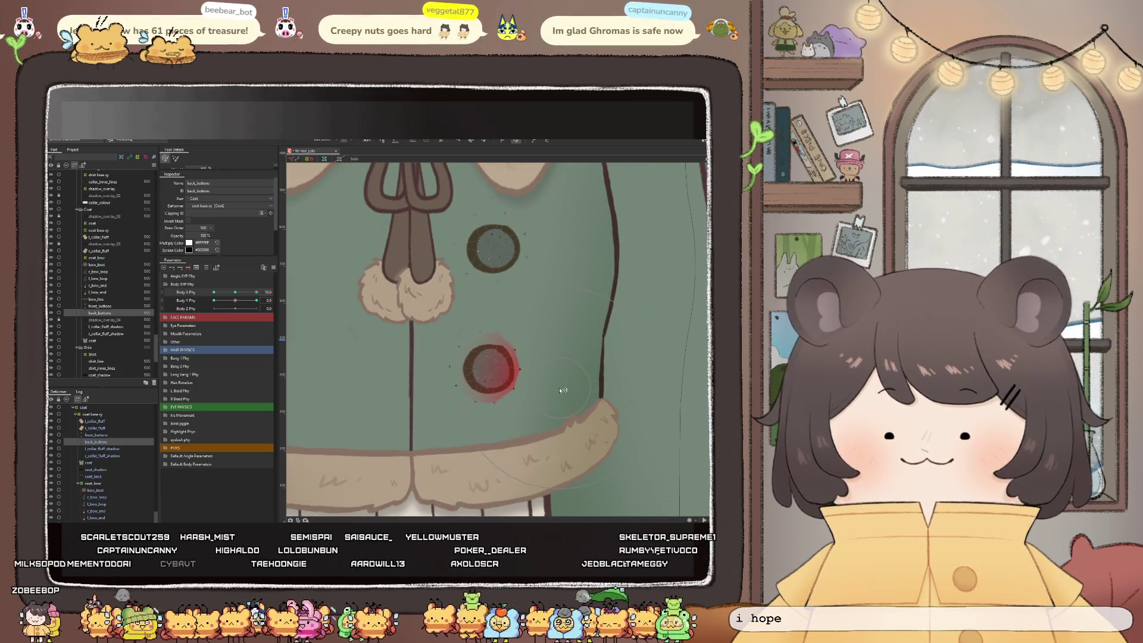
{"action": "left_click", "coordinate": [483, 377]}
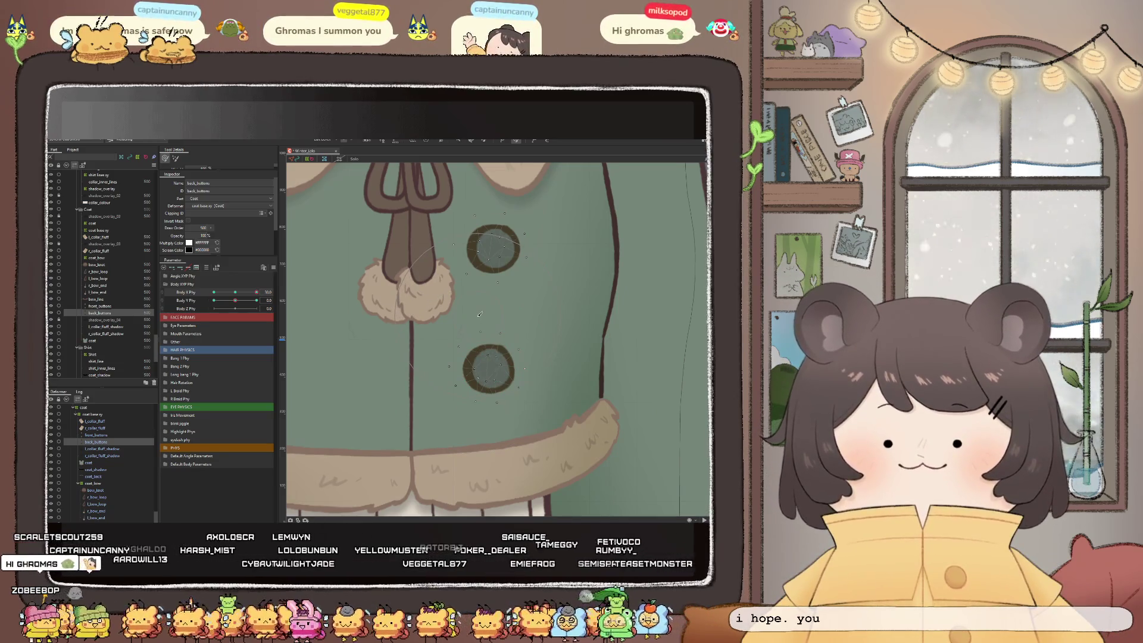
{"action": "scroll", "coordinate": [475, 324], "scroll_direction": "down", "scroll_amount": 2}
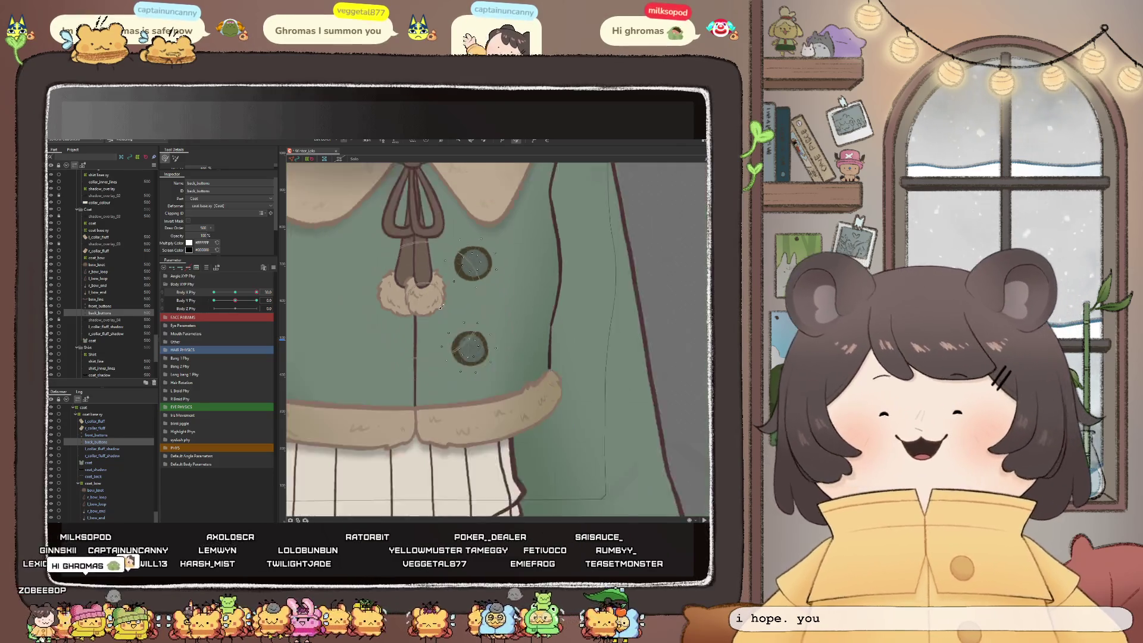
{"action": "scroll", "coordinate": [485, 314], "scroll_direction": "down", "scroll_amount": 2}
{"action": "scroll", "coordinate": [499, 301], "scroll_direction": "down", "scroll_amount": 2}
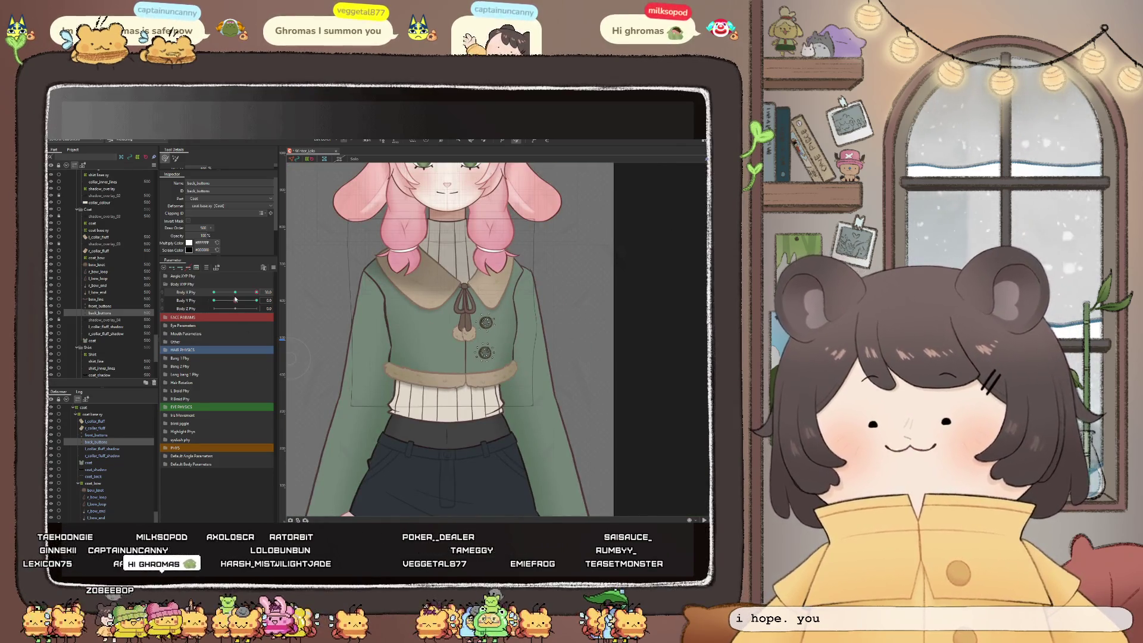
Turn Body X Phy to -17.2 to check the buttons' meshes, then close Physics Settings
{"action": "mouse_move", "coordinate": [256, 293]}
{"action": "left_mouse_down"}
{"action": "mouse_move", "coordinate": [209, 295]}
{"action": "mouse_move", "coordinate": [267, 305]}
{"action": "left_mouse_up"}
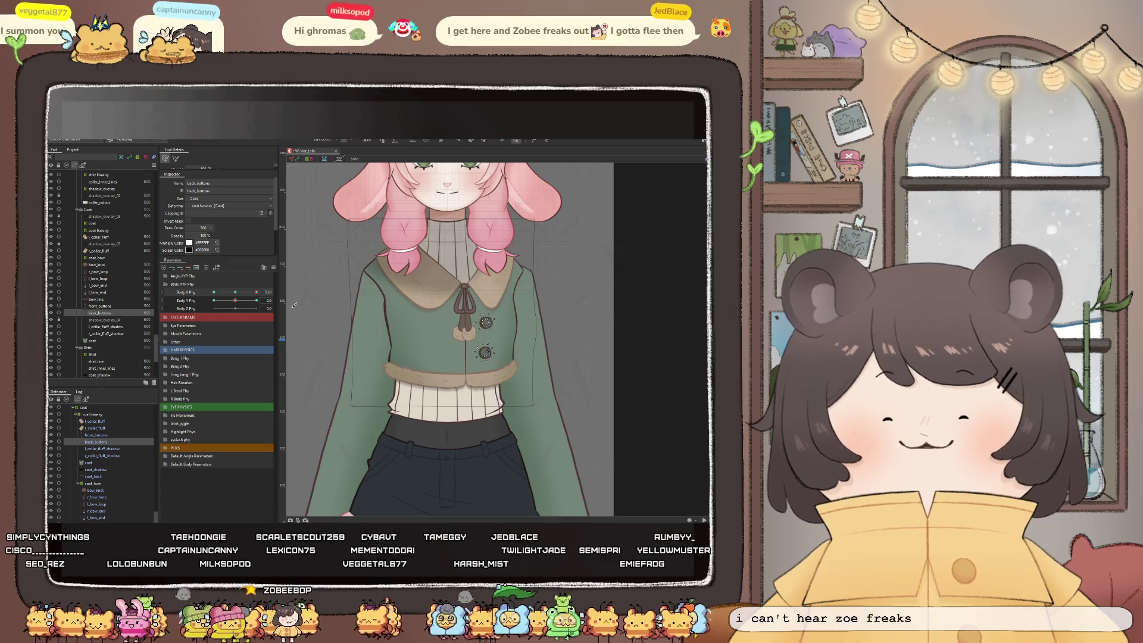
{"action": "scroll", "coordinate": [460, 321], "scroll_direction": "up", "scroll_amount": 3}
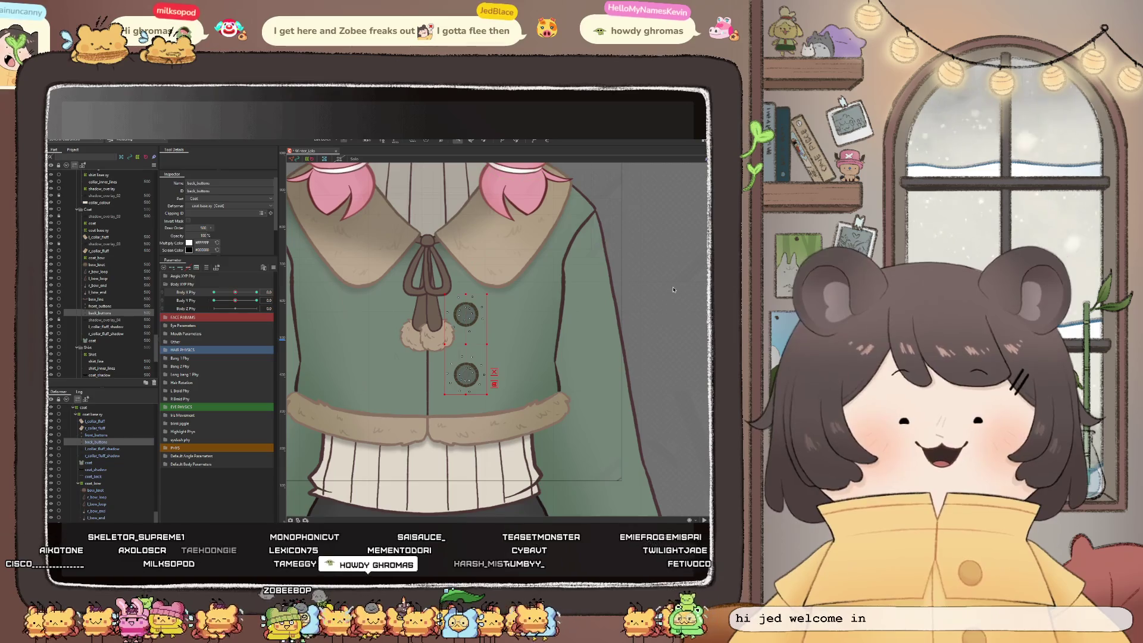
{"action": "key", "text": "Escape"}
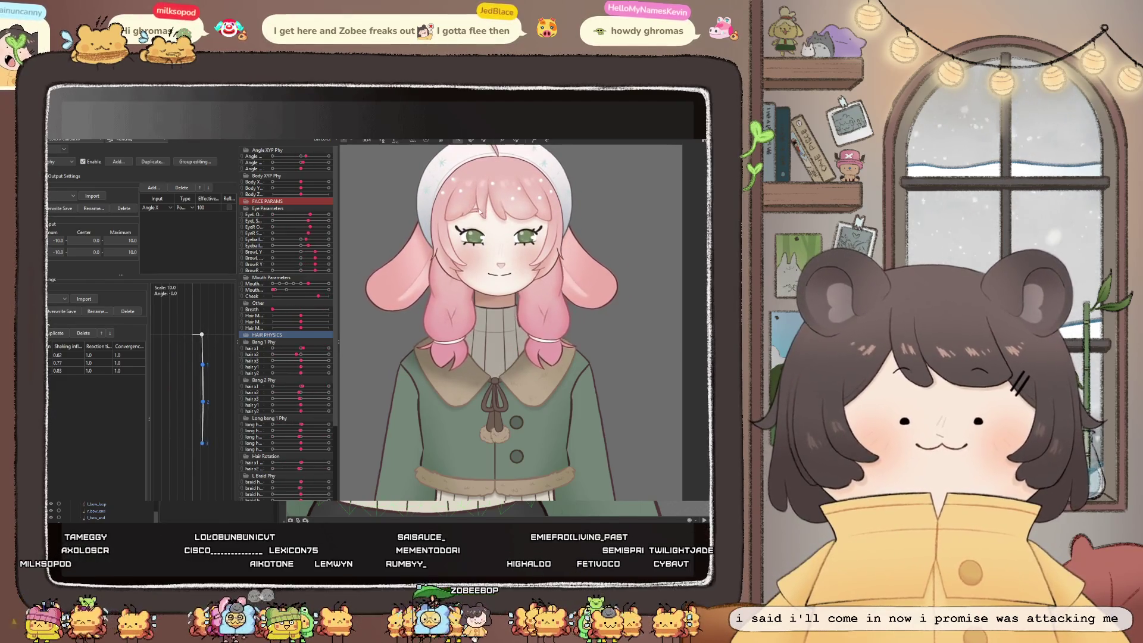
{"action": "key", "text": "Escape"}
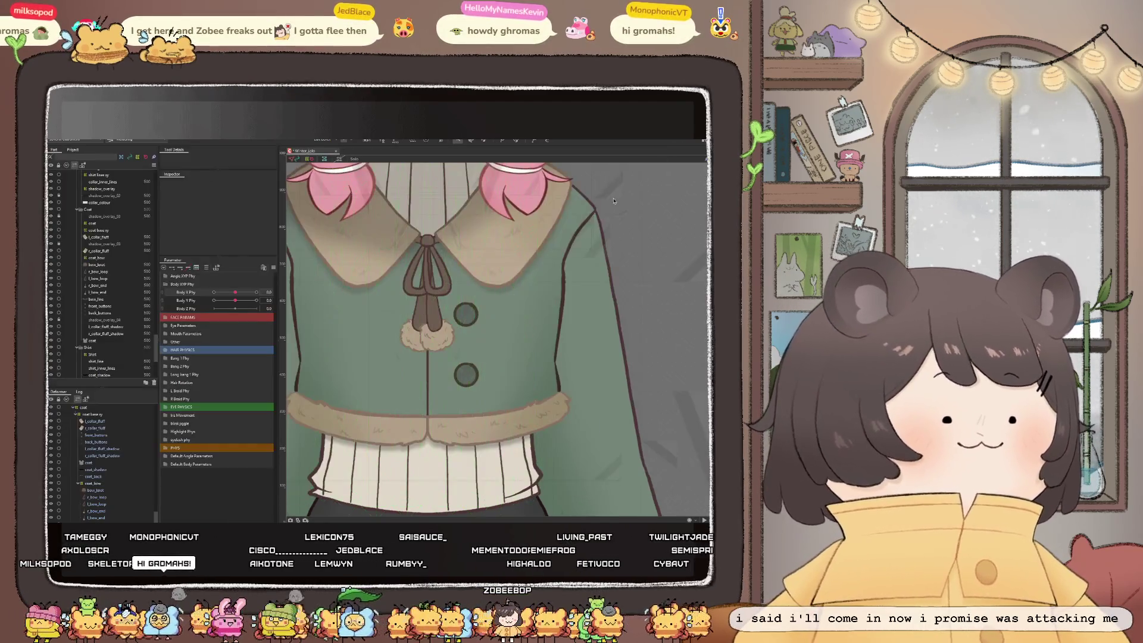
Select the coat base xy warp deformer so its grid appears over the green coat
{"action": "left_click", "coordinate": [468, 312]}
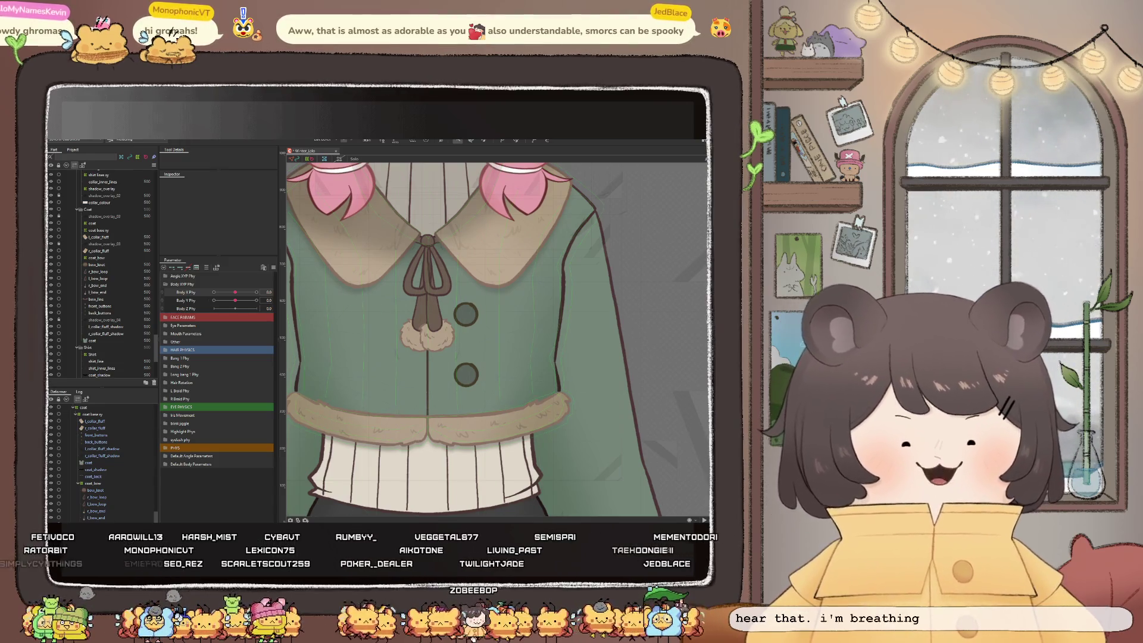
{"action": "key", "text": "ctrl+a"}
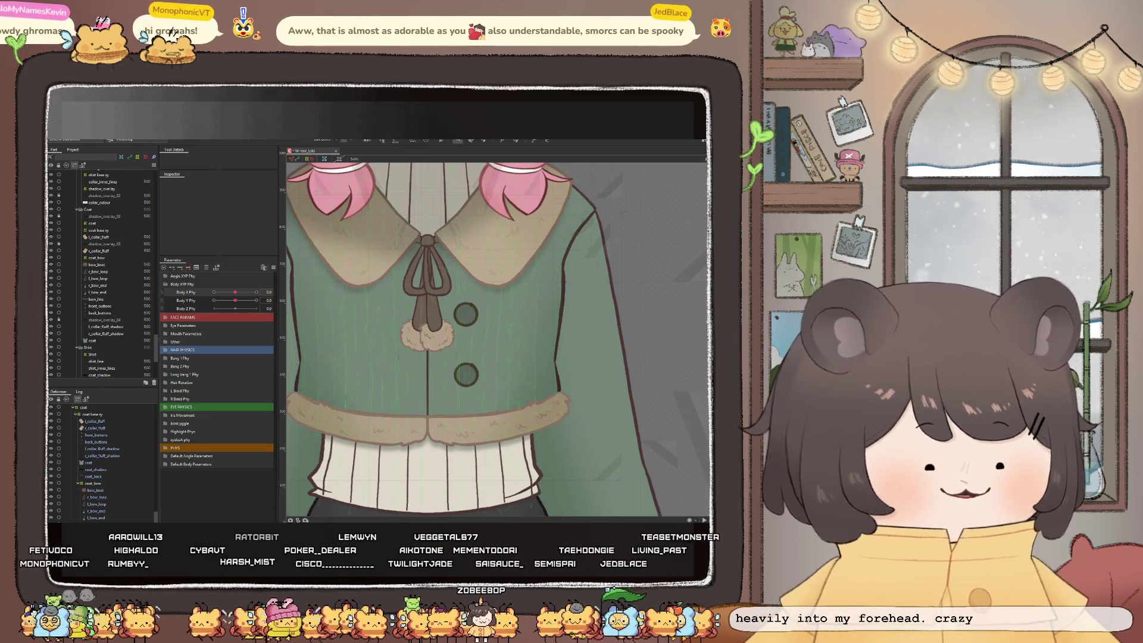
{"action": "scroll", "coordinate": [428, 389], "scroll_direction": "down", "scroll_amount": 2}
{"action": "scroll", "coordinate": [428, 389], "scroll_direction": "down", "scroll_amount": 2}
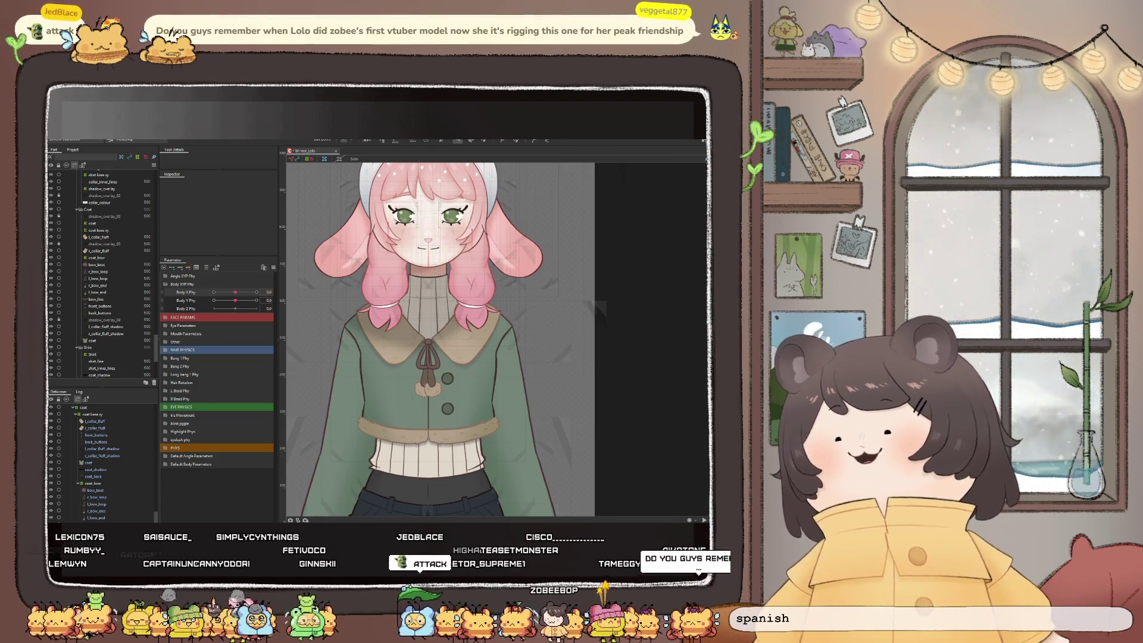
{"action": "left_click", "coordinate": [447, 411]}
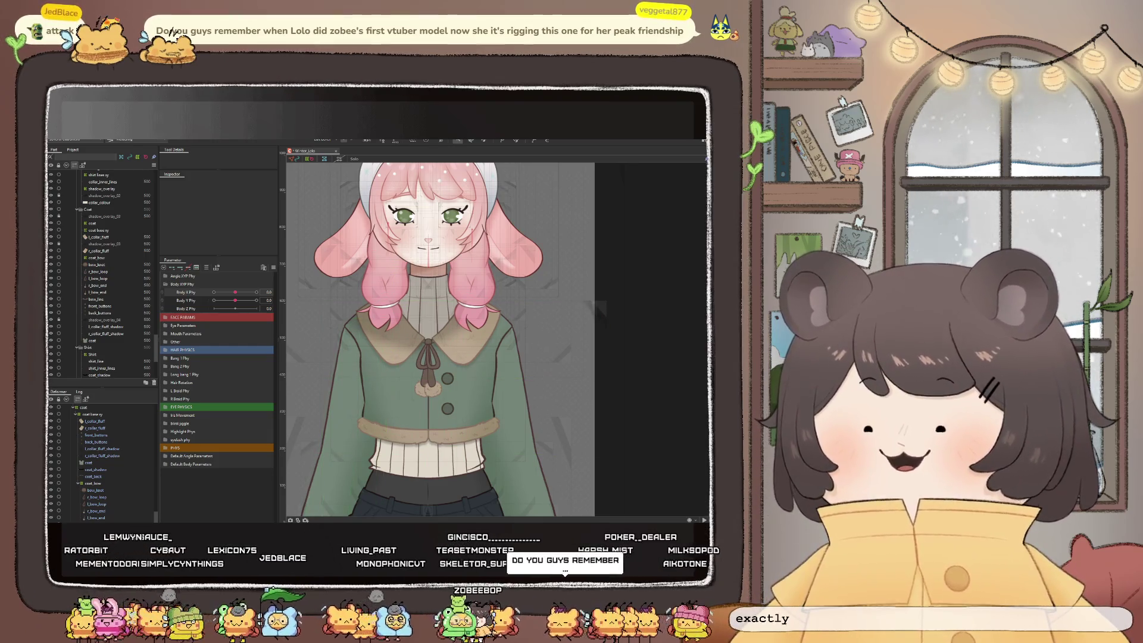
{"action": "left_click", "coordinate": [417, 370]}
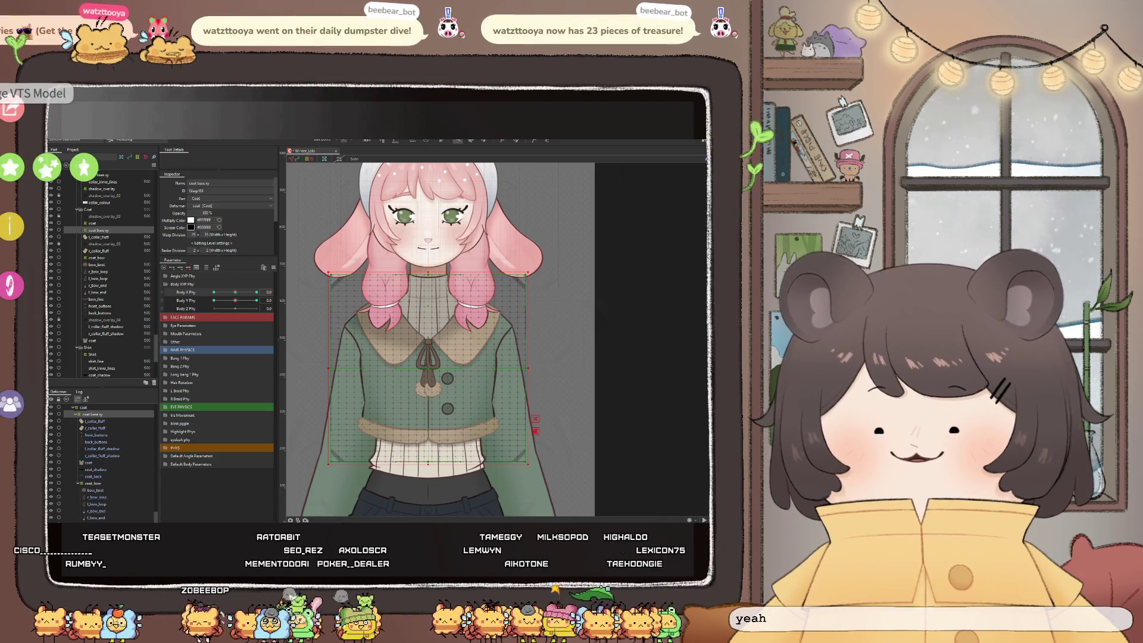
Load the bear-eared avatar in the yellow coat and place it on the scene's right
{"action": "left_click", "coordinate": [10, 108]}
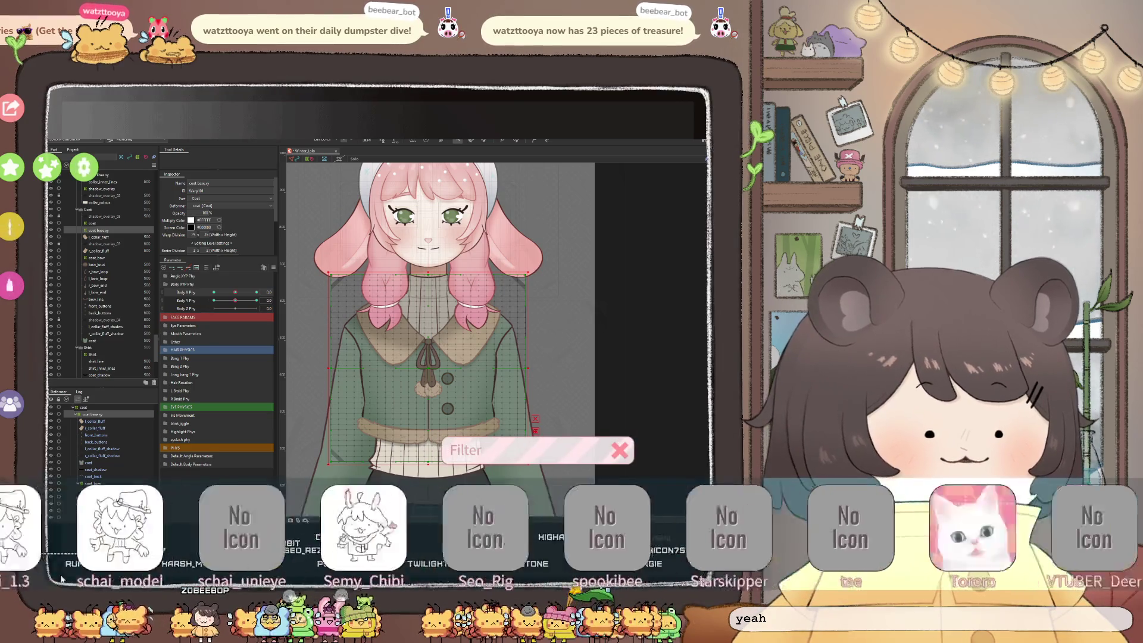
{"action": "left_click", "coordinate": [1001, 570]}
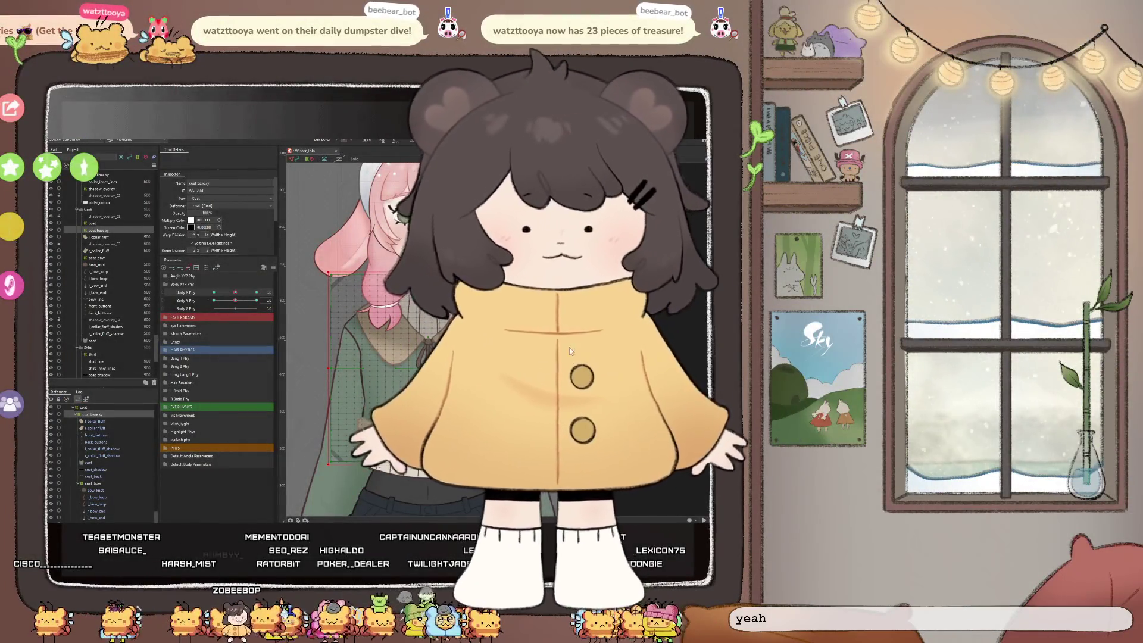
{"action": "mouse_move", "coordinate": [569, 348]}
{"action": "left_mouse_down"}
{"action": "mouse_move", "coordinate": [794, 474]}
{"action": "mouse_move", "coordinate": [919, 485]}
{"action": "left_mouse_up"}
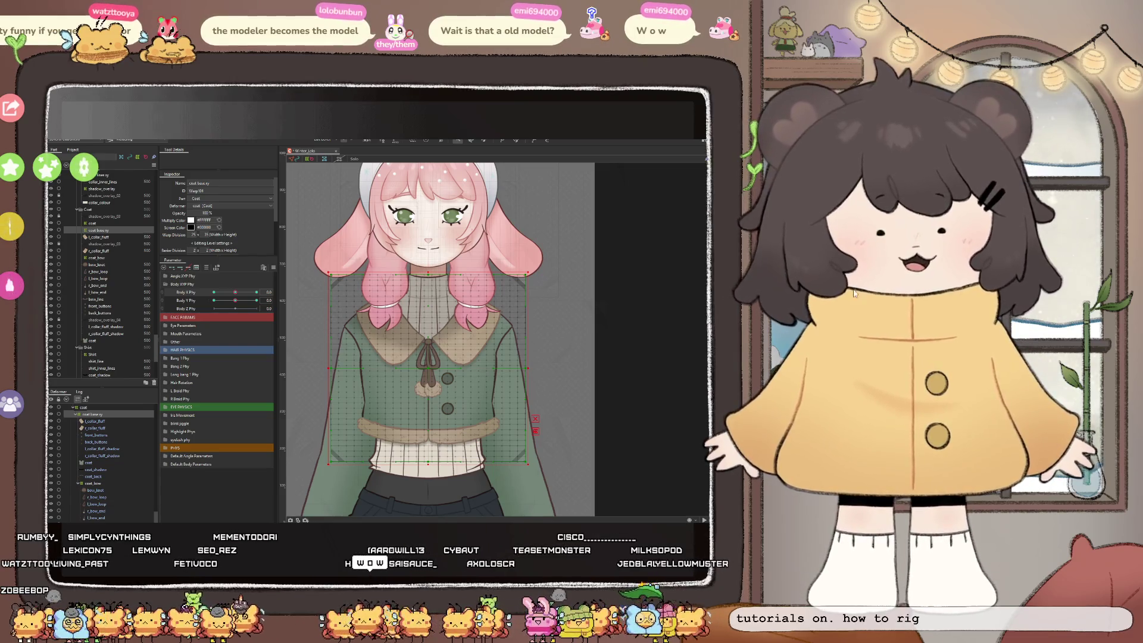
Drag the bear-eared avatar from the right side into the centre of the scene
{"action": "left_click_drag", "start_coordinate": [923, 350], "coordinate": [532, 330]}
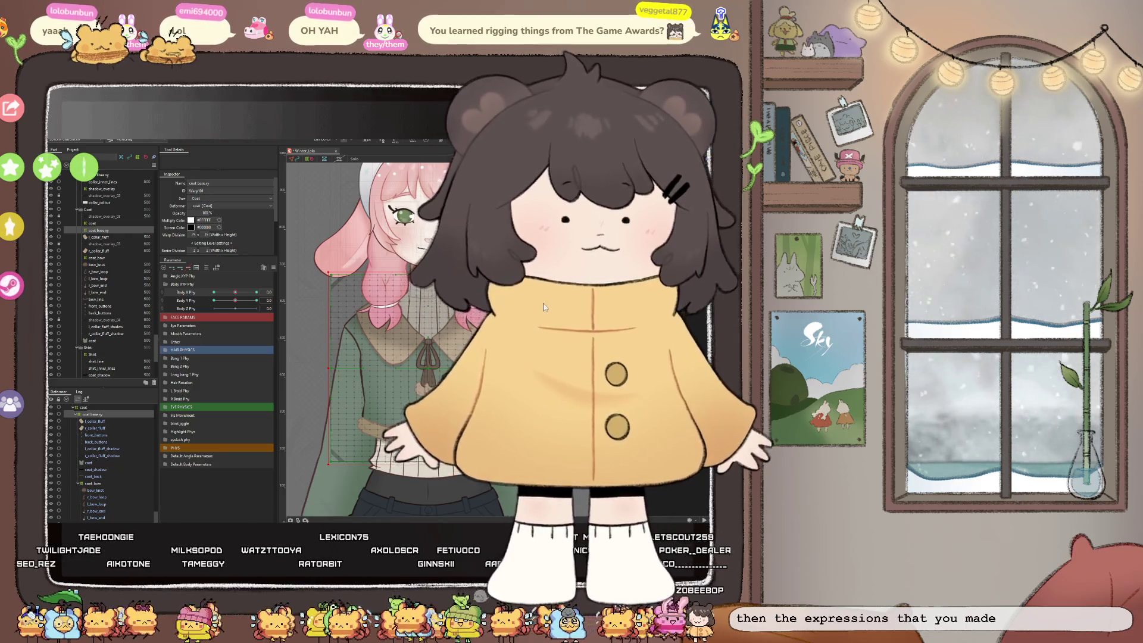
Move the bear-eared avatar down to the bottom-right corner, uncovering the Live2D canvas
{"action": "left_click_drag", "start_coordinate": [540, 334], "coordinate": [904, 529]}
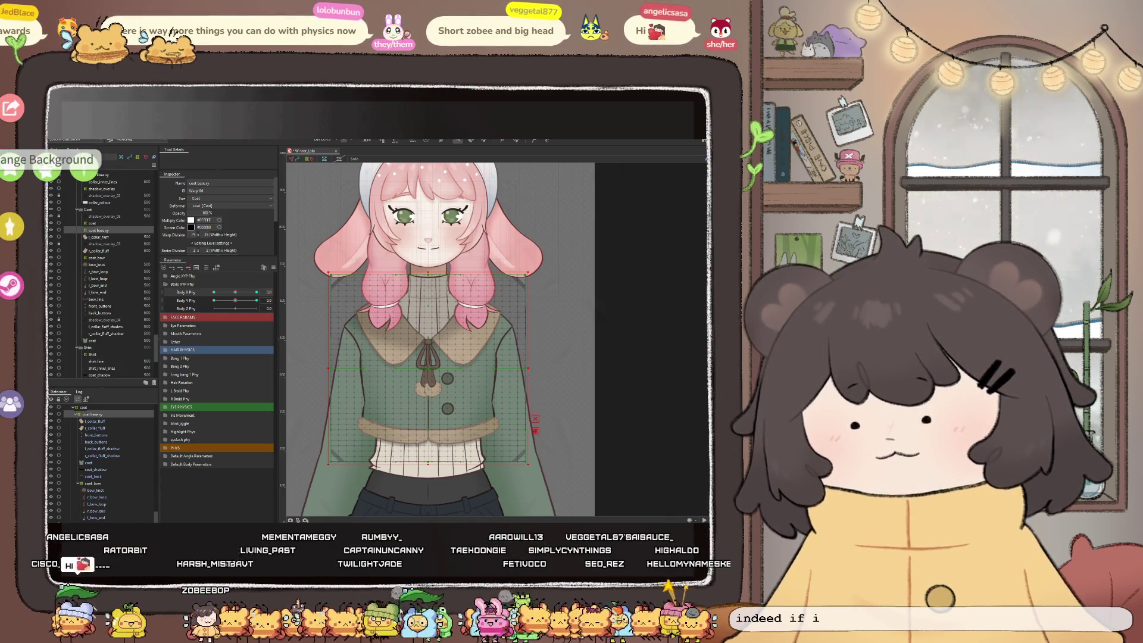
Add 'Load current model as Live2D Item', approving the Items folder copy and saving its parameters
{"action": "left_click", "coordinate": [9, 170]}
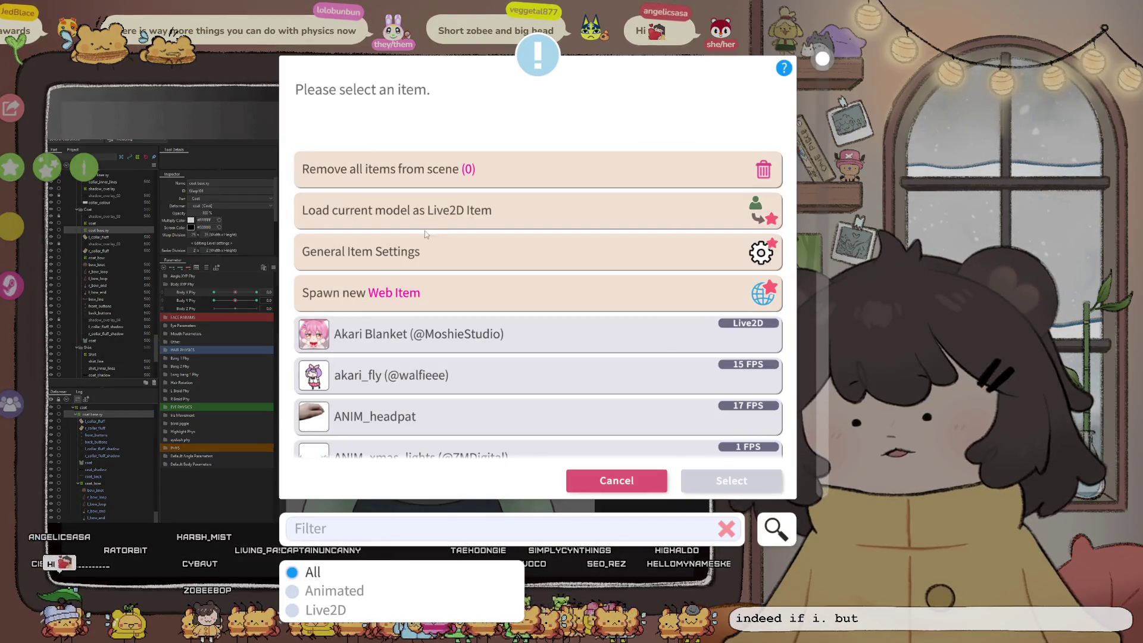
{"action": "left_click", "coordinate": [392, 209]}
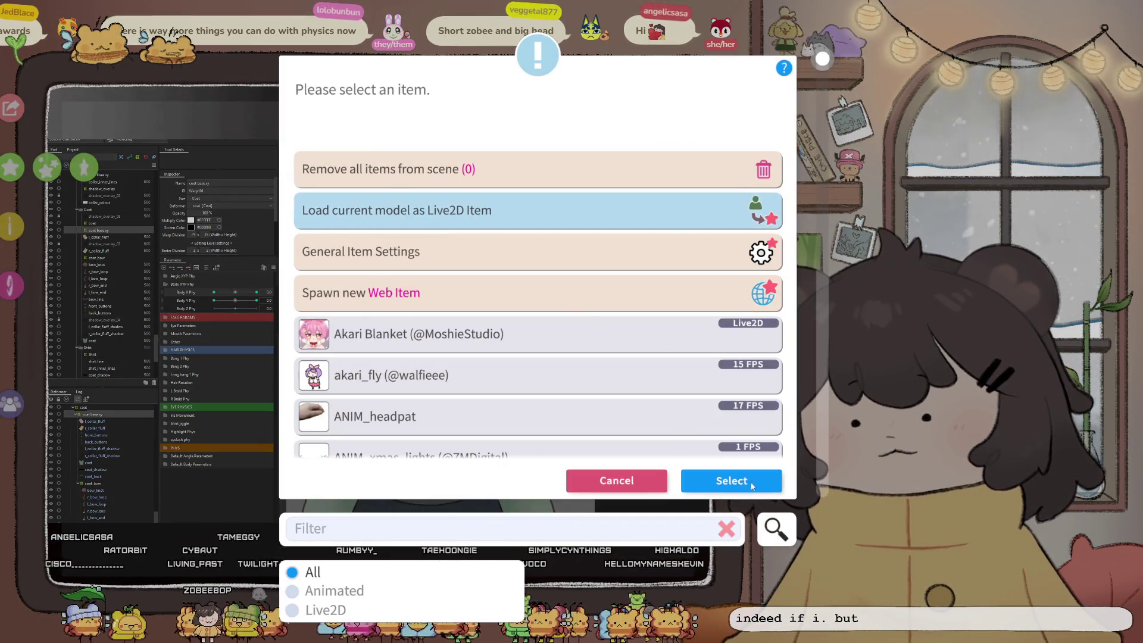
{"action": "left_click", "coordinate": [738, 481]}
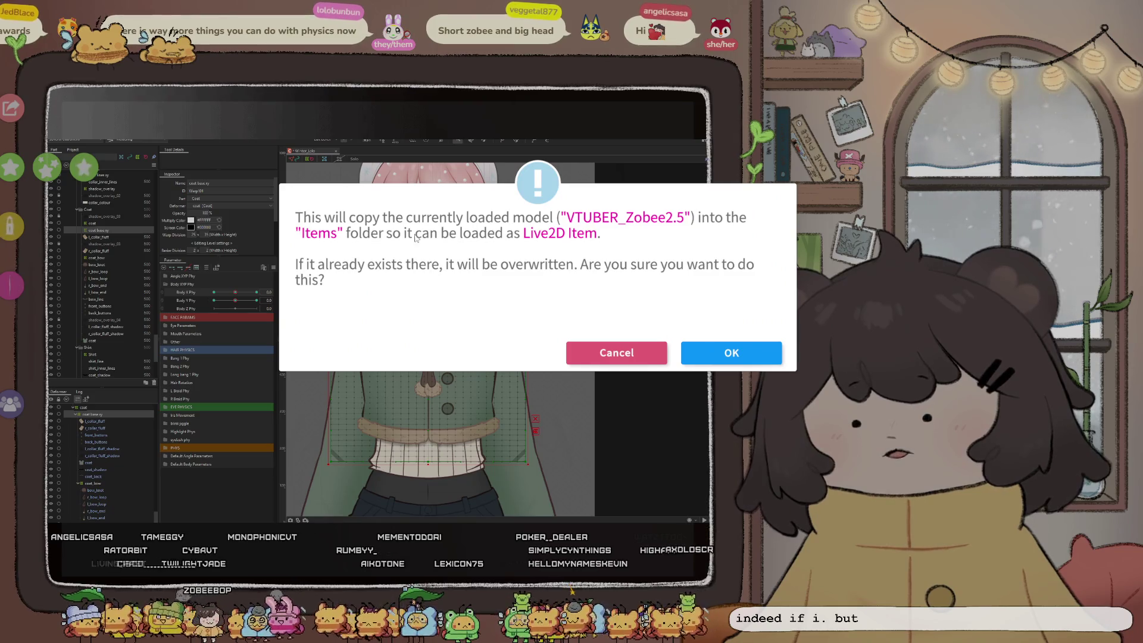
{"action": "left_click", "coordinate": [718, 363]}
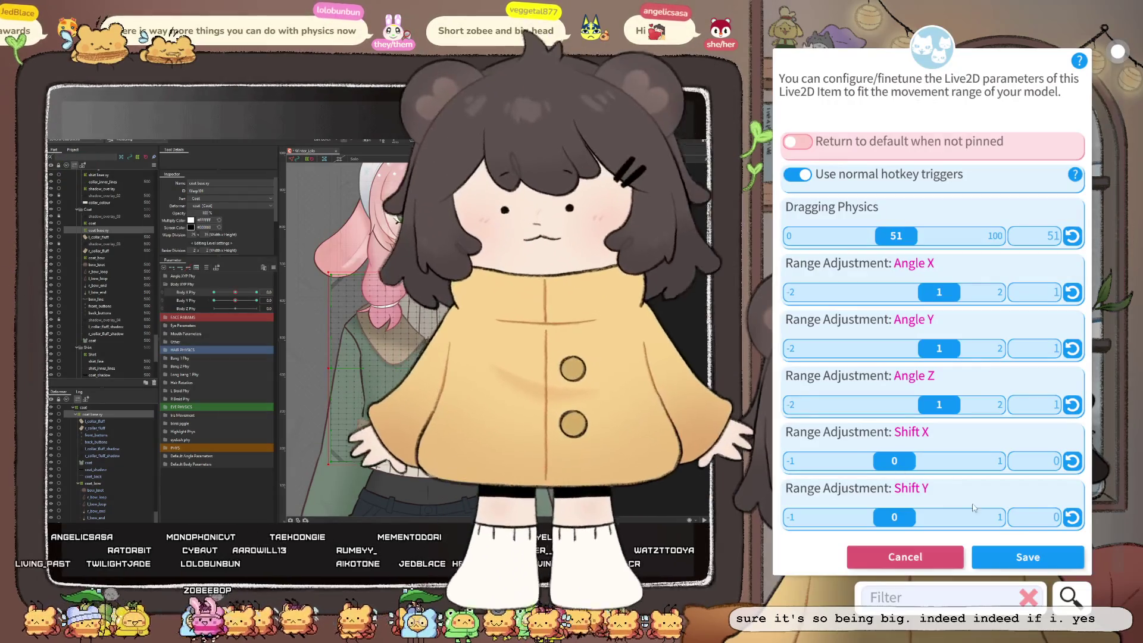
{"action": "left_click", "coordinate": [1063, 565]}
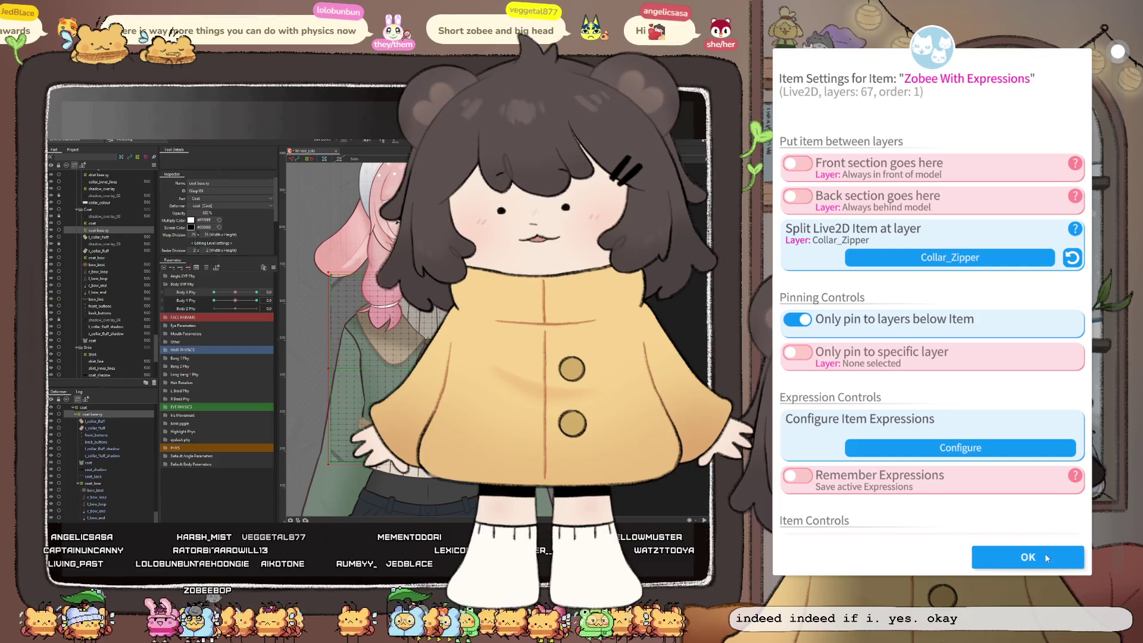
{"action": "left_click", "coordinate": [1046, 557]}
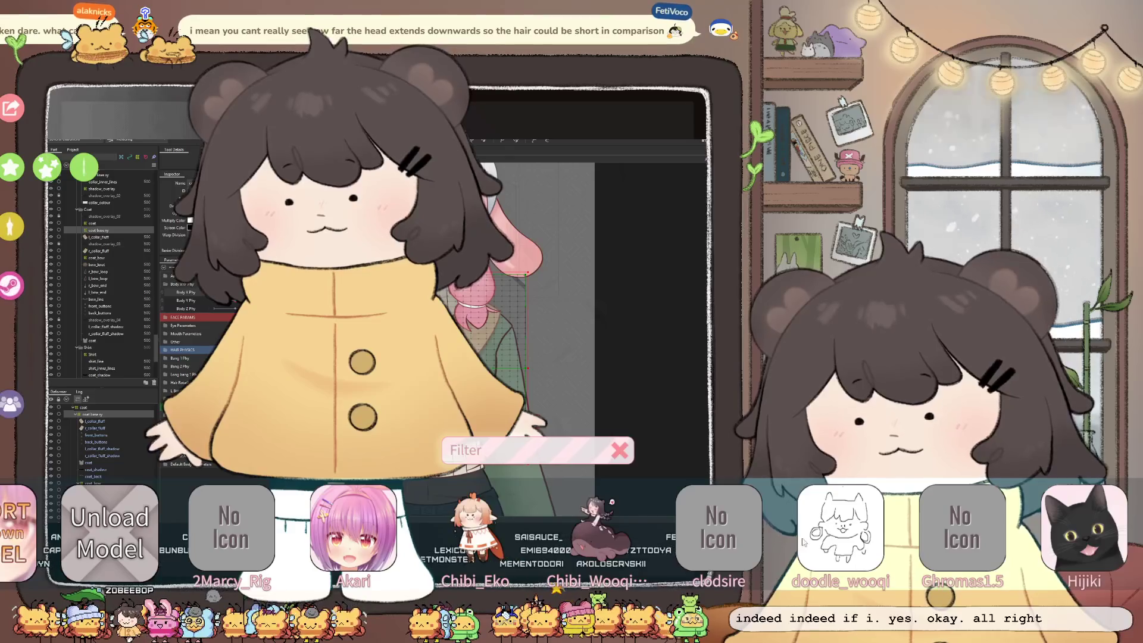
Reload the bear-eared avatar and drag it to the right beside the chibi item copy
{"action": "scroll", "coordinate": [717, 526], "scroll_direction": "down", "scroll_amount": 3}
{"action": "left_click", "coordinate": [1091, 542]}
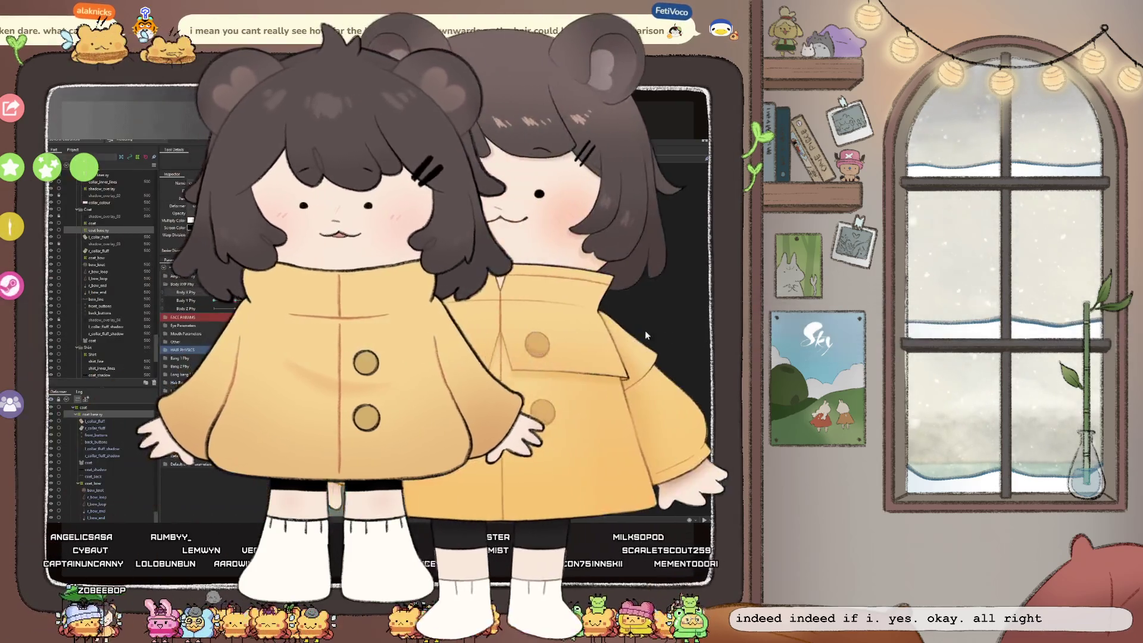
{"action": "mouse_move", "coordinate": [646, 335]}
{"action": "left_mouse_down"}
{"action": "mouse_move", "coordinate": [750, 323]}
{"action": "mouse_move", "coordinate": [769, 337]}
{"action": "left_mouse_up"}
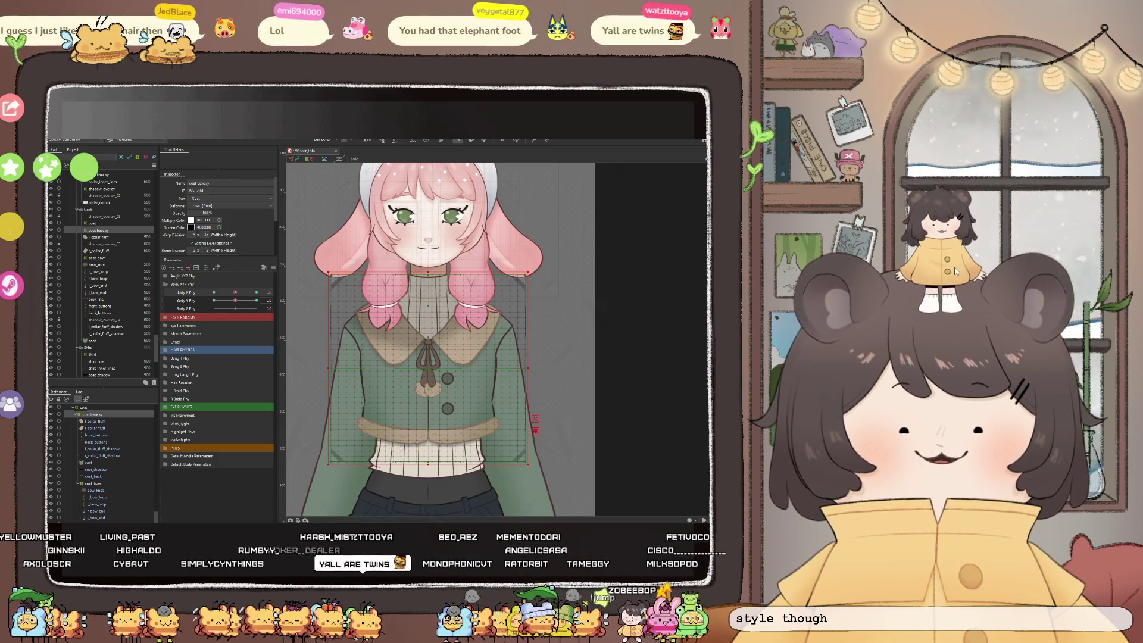
Drag the chibi copy off the avatar's head down to the bottom of the scene
{"action": "left_click_drag", "start_coordinate": [959, 284], "coordinate": [725, 584]}
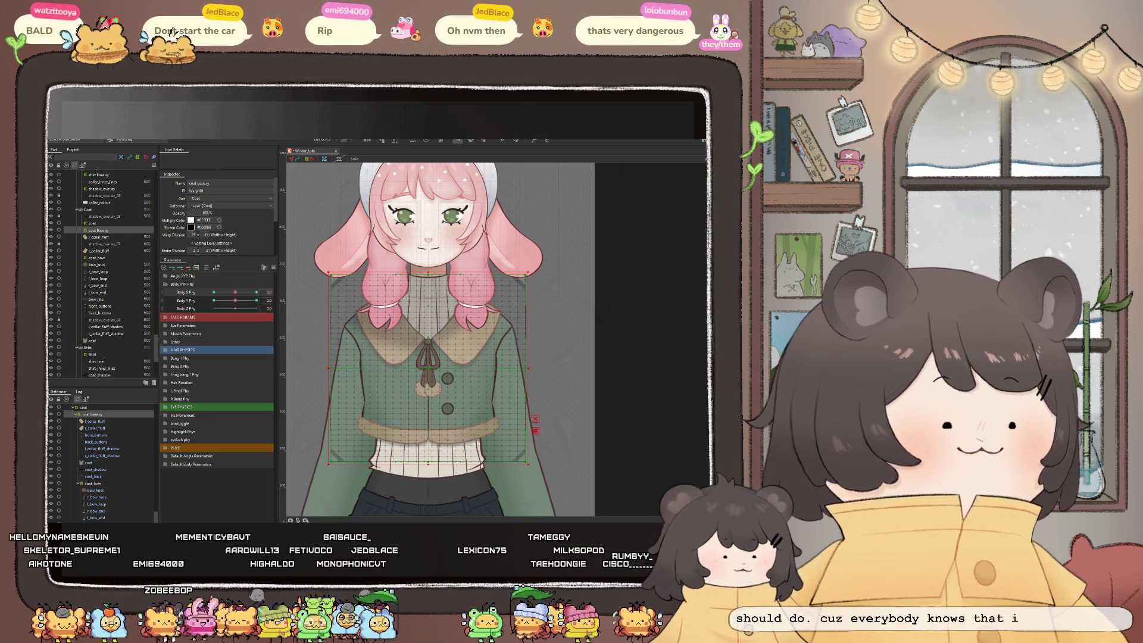
Lean the body to test the coat sway, and select front_buttons together with back_buttons
{"action": "mouse_move", "coordinate": [235, 293]}
{"action": "left_mouse_down"}
{"action": "mouse_move", "coordinate": [216, 294]}
{"action": "mouse_move", "coordinate": [270, 302]}
{"action": "mouse_move", "coordinate": [258, 306]}
{"action": "left_mouse_up"}
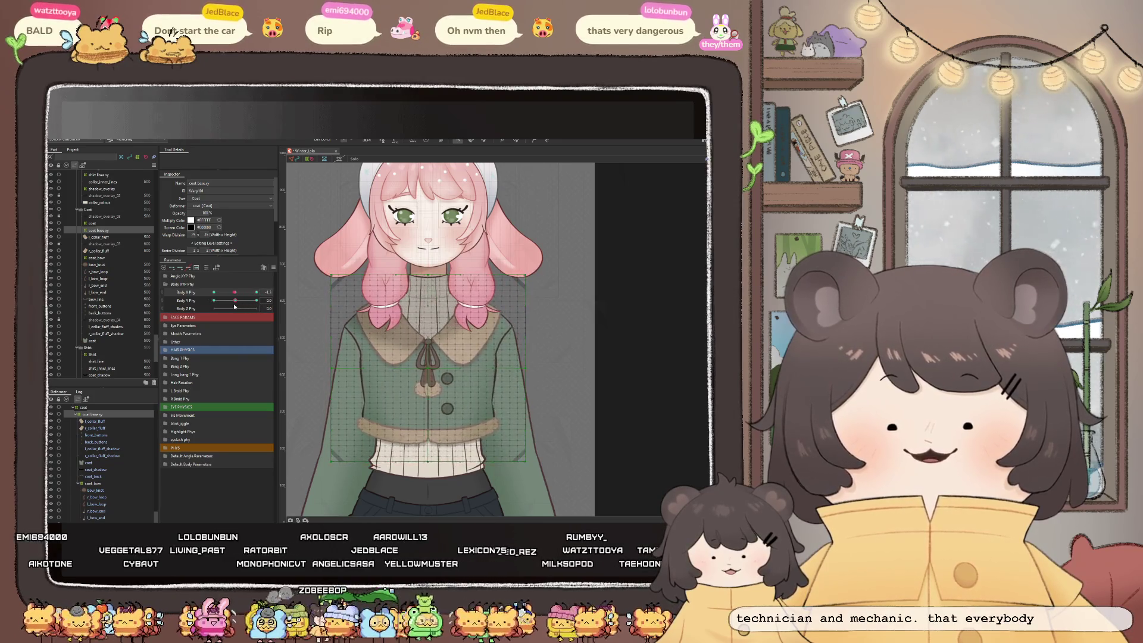
{"action": "scroll", "coordinate": [507, 436], "scroll_direction": "up", "scroll_amount": 3}
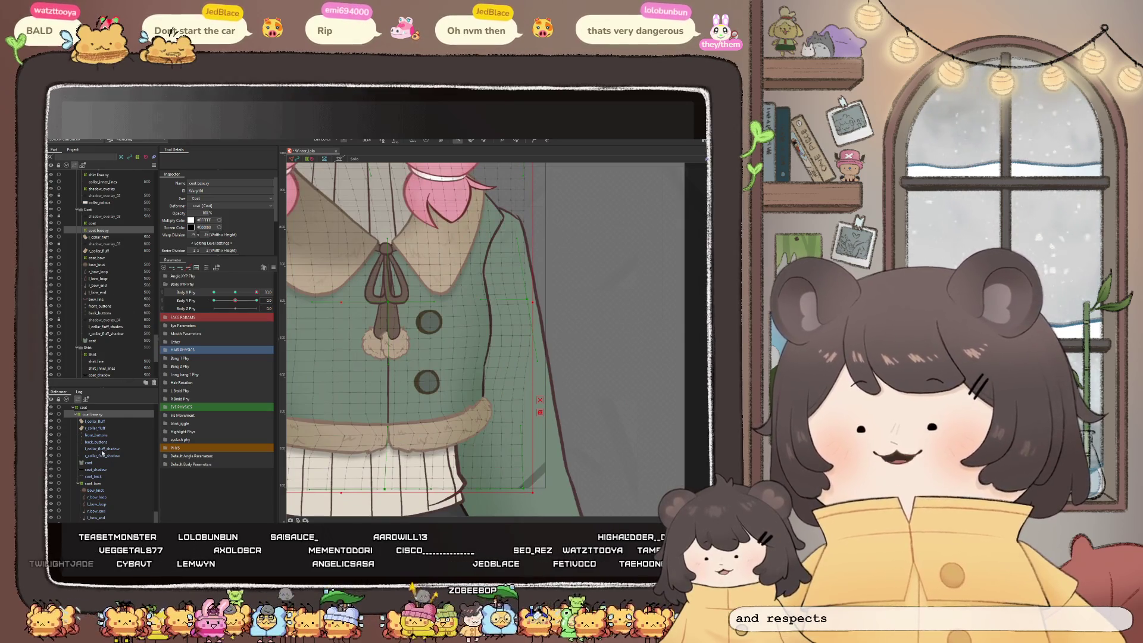
{"action": "left_click", "coordinate": [101, 441]}
{"action": "left_click", "coordinate": [95, 434], "text": "ctrl"}
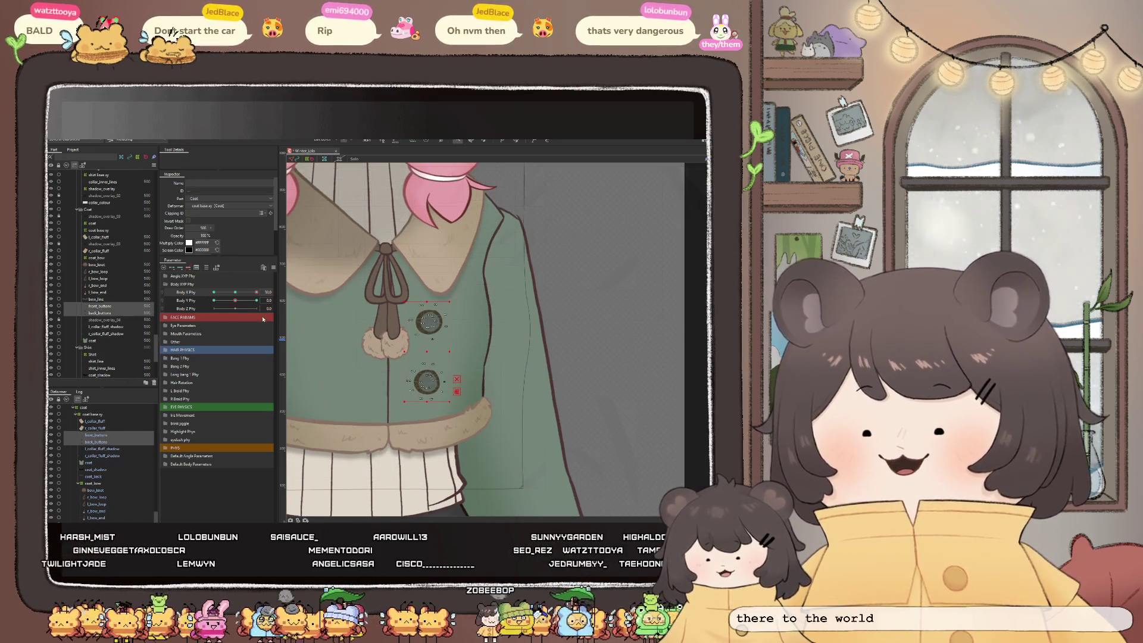
{"action": "scroll", "coordinate": [415, 360], "scroll_direction": "up", "scroll_amount": 2}
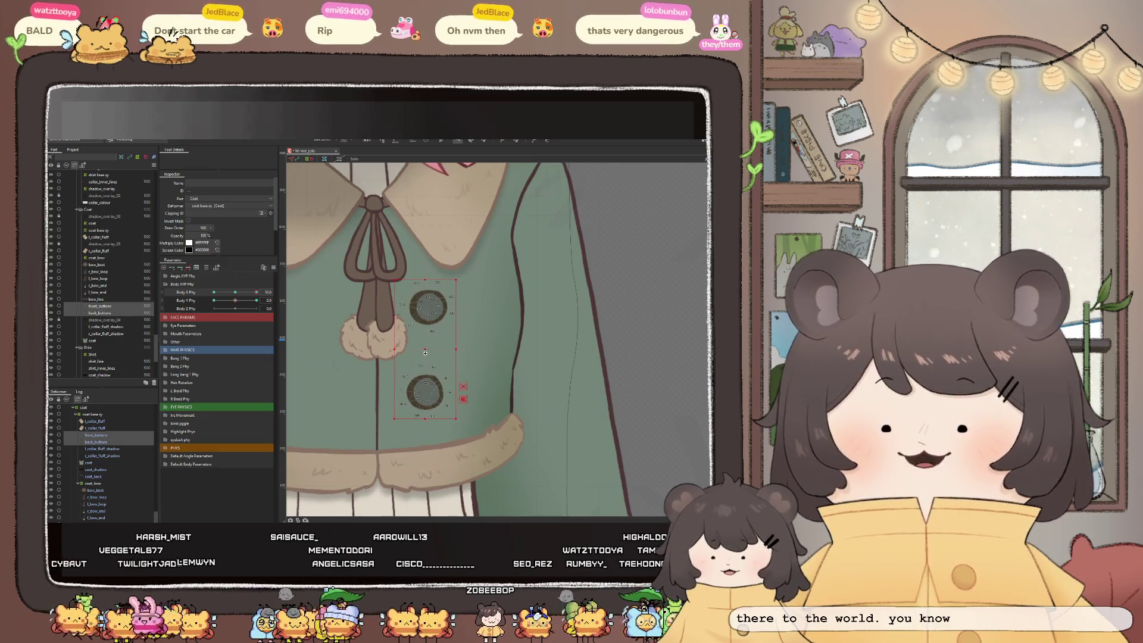
{"action": "scroll", "coordinate": [381, 299], "scroll_direction": "down", "scroll_amount": 2}
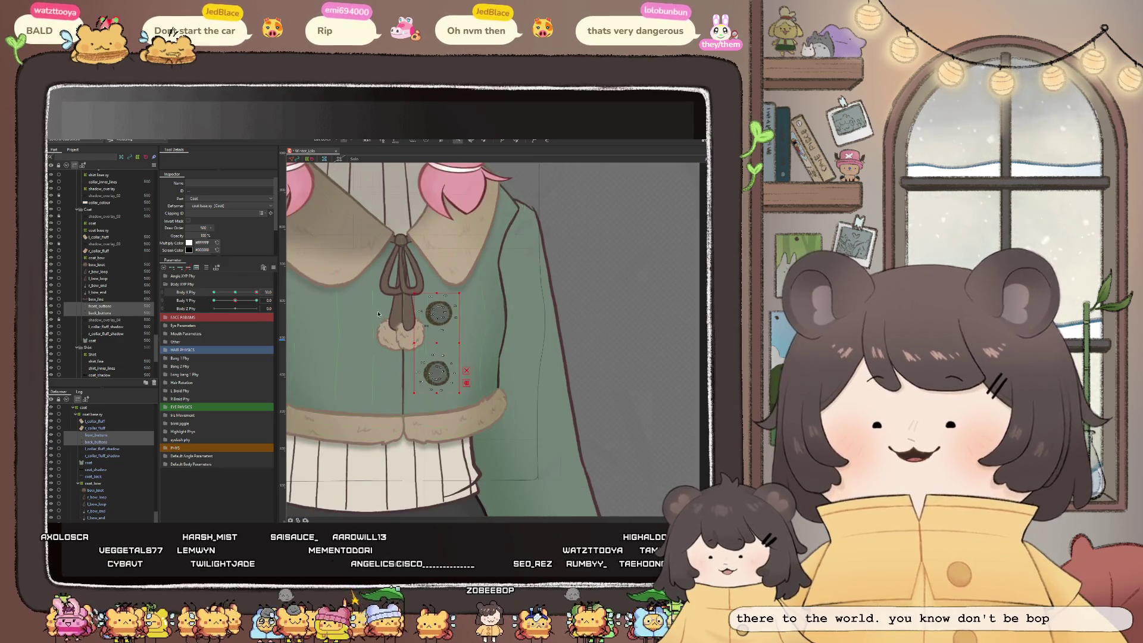
{"action": "left_click_drag", "start_coordinate": [268, 301], "coordinate": [238, 300]}
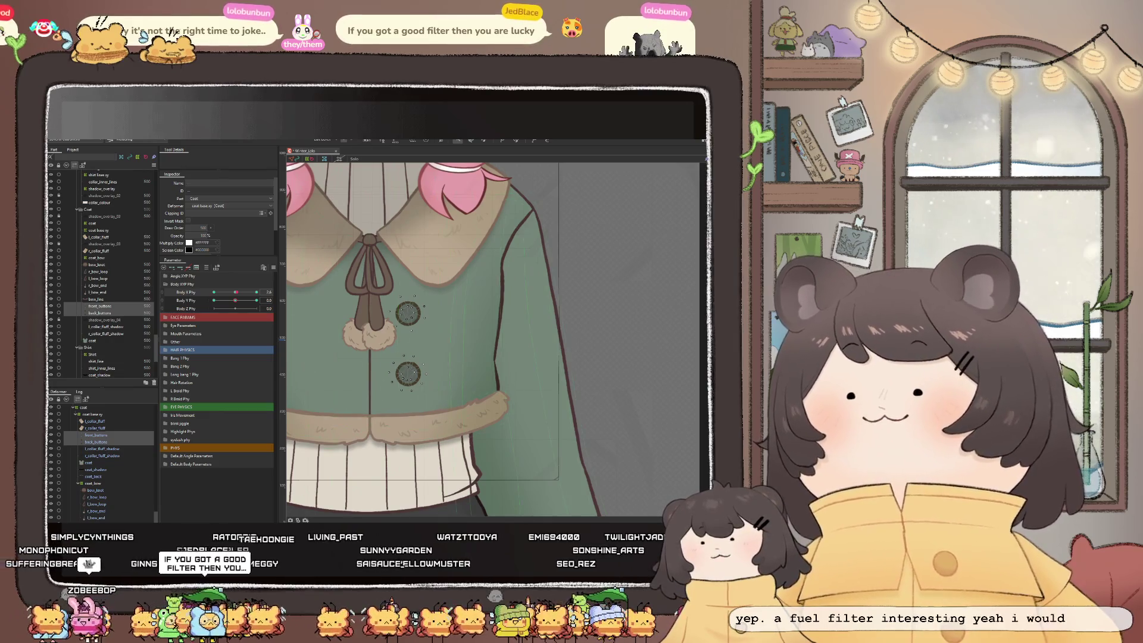
Lean the body to check the buttons, then select front_buttons and nudge them slightly left
{"action": "scroll", "coordinate": [552, 343], "scroll_direction": "down", "scroll_amount": 2}
{"action": "scroll", "coordinate": [513, 375], "scroll_direction": "down", "scroll_amount": 2}
{"action": "scroll", "coordinate": [464, 295], "scroll_direction": "up", "scroll_amount": 2}
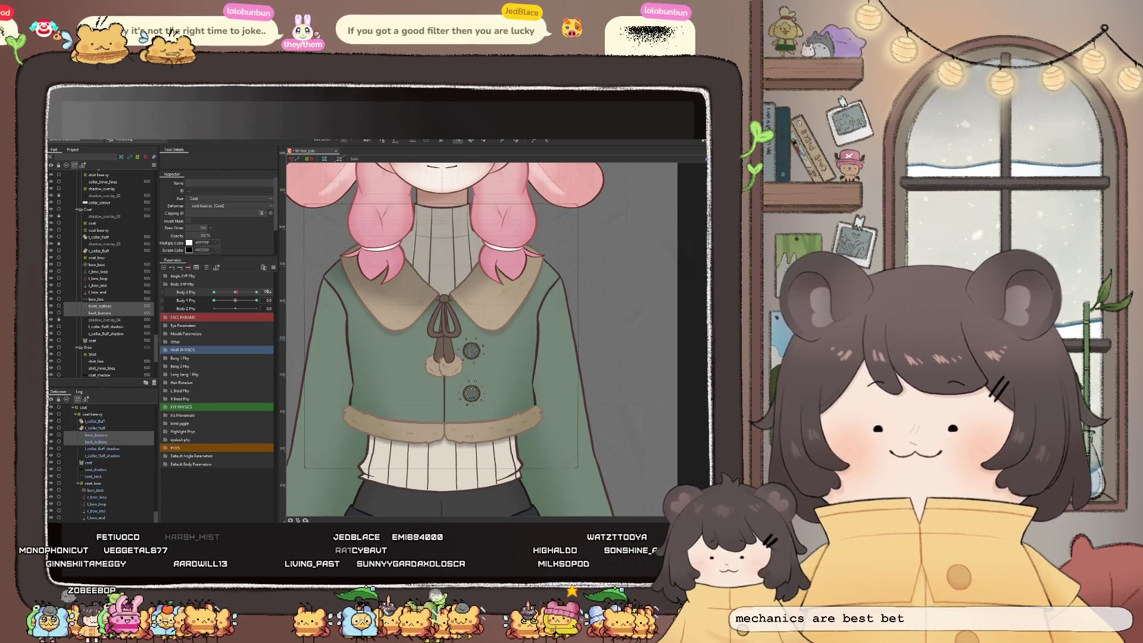
{"action": "left_click_drag", "start_coordinate": [236, 295], "coordinate": [237, 296]}
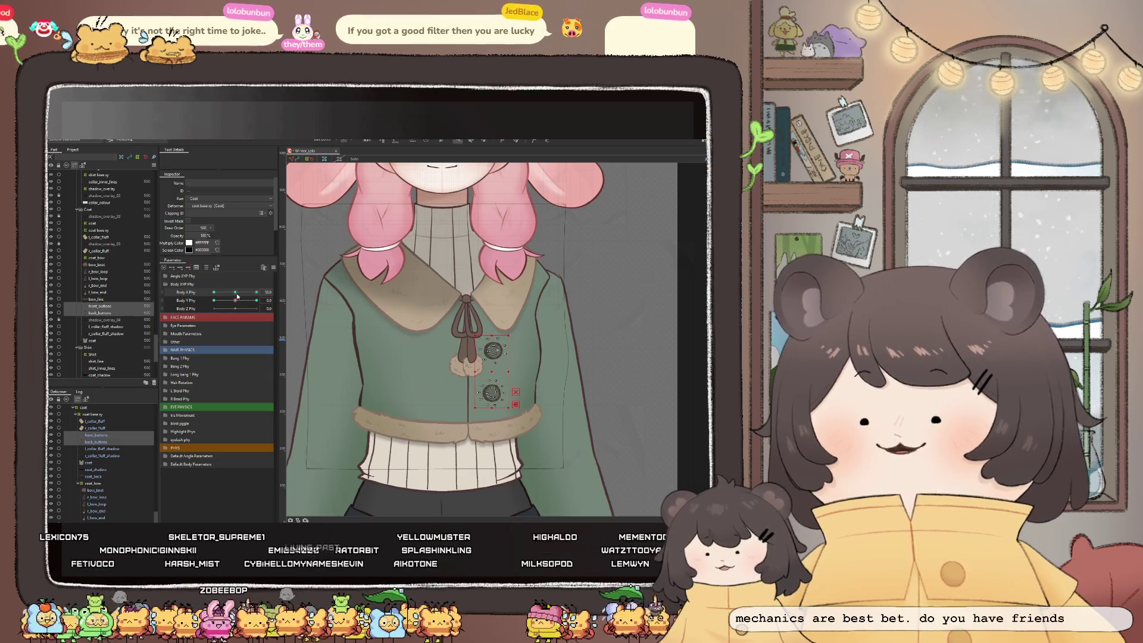
{"action": "left_click", "coordinate": [115, 442], "text": "ctrl"}
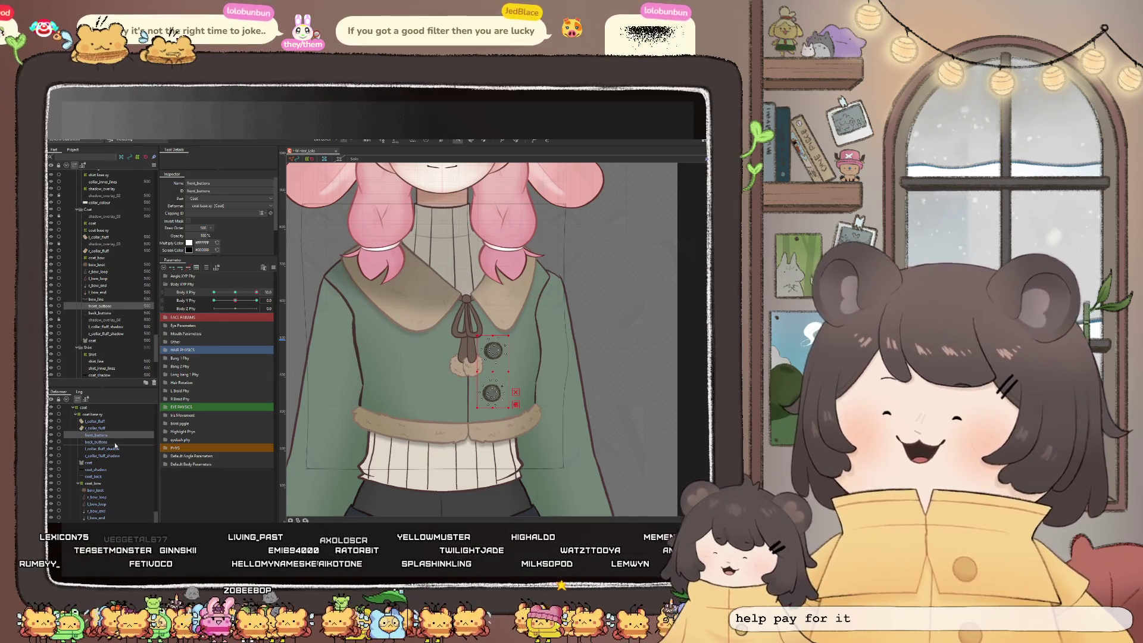
{"action": "scroll", "coordinate": [493, 380], "scroll_direction": "up", "scroll_amount": 3}
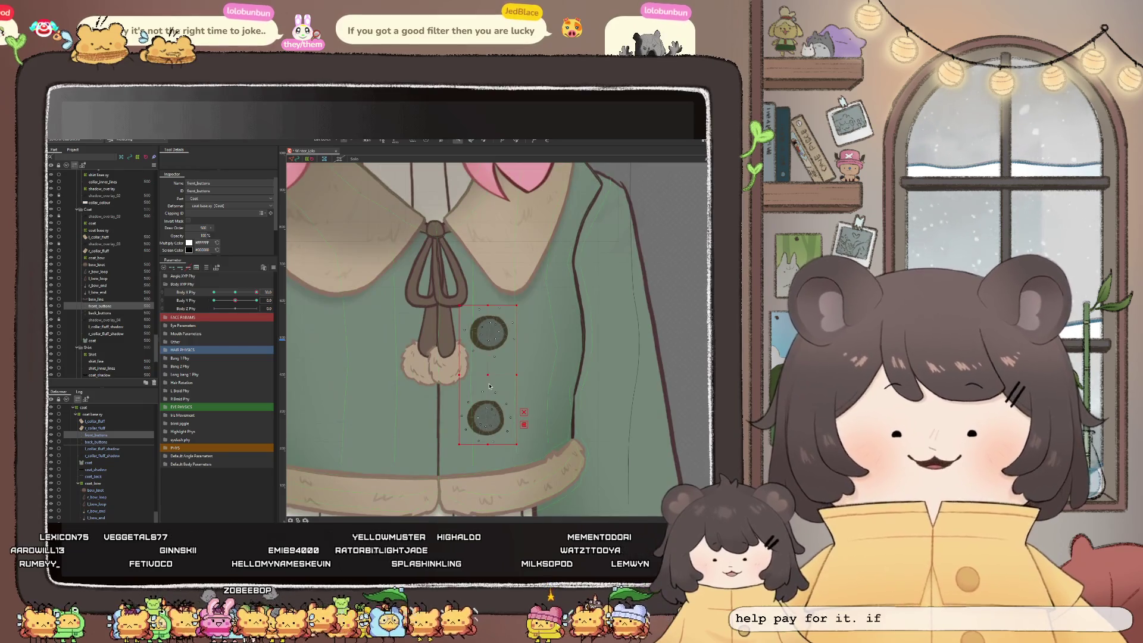
{"action": "scroll", "coordinate": [493, 380], "scroll_direction": "up", "scroll_amount": 2}
{"action": "left_click_drag", "start_coordinate": [492, 375], "coordinate": [491, 375]}
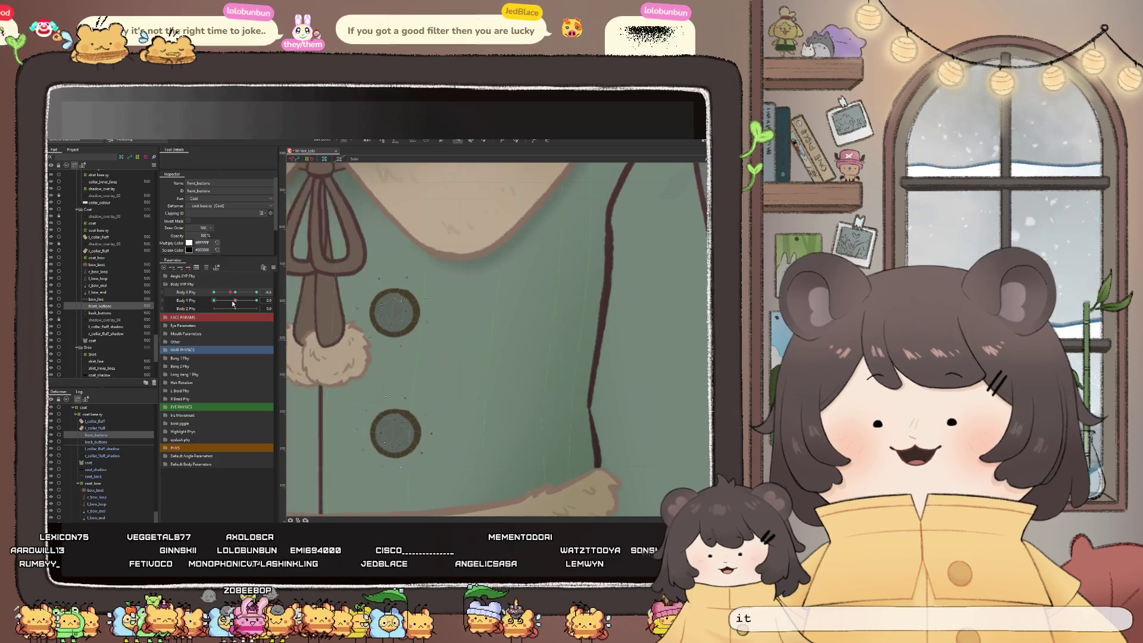
Ctrl-click back_buttons into the front_buttons selection and zoom around both buttons' meshes
{"action": "scroll", "coordinate": [483, 330], "scroll_direction": "down", "scroll_amount": 2}
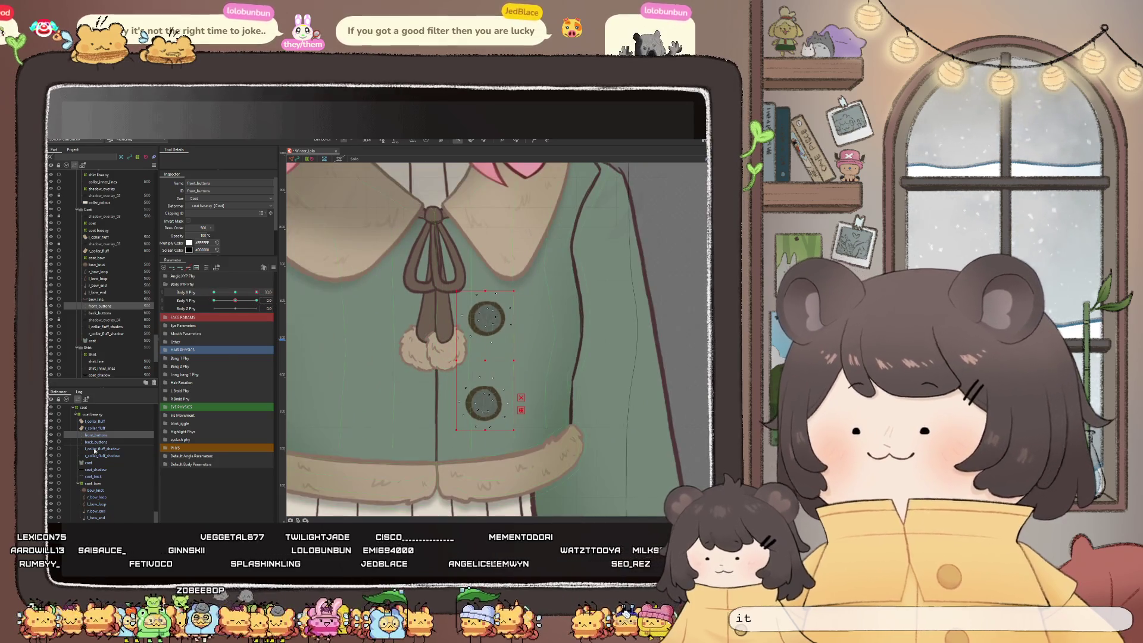
{"action": "left_click", "coordinate": [95, 444], "text": "ctrl"}
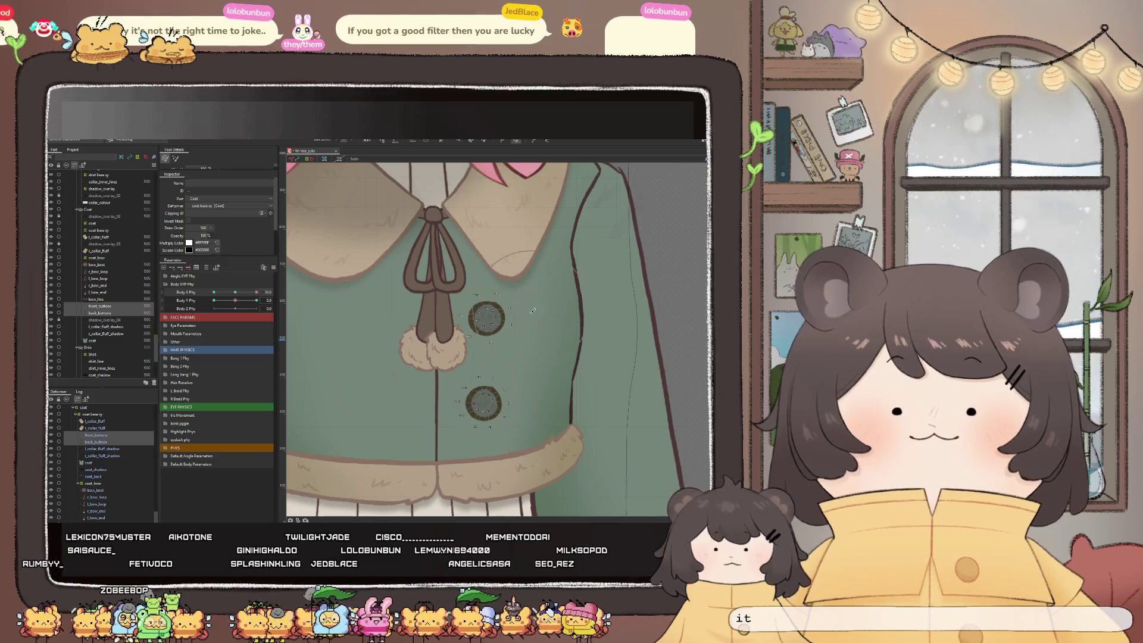
{"action": "scroll", "coordinate": [519, 334], "scroll_direction": "up", "scroll_amount": 2}
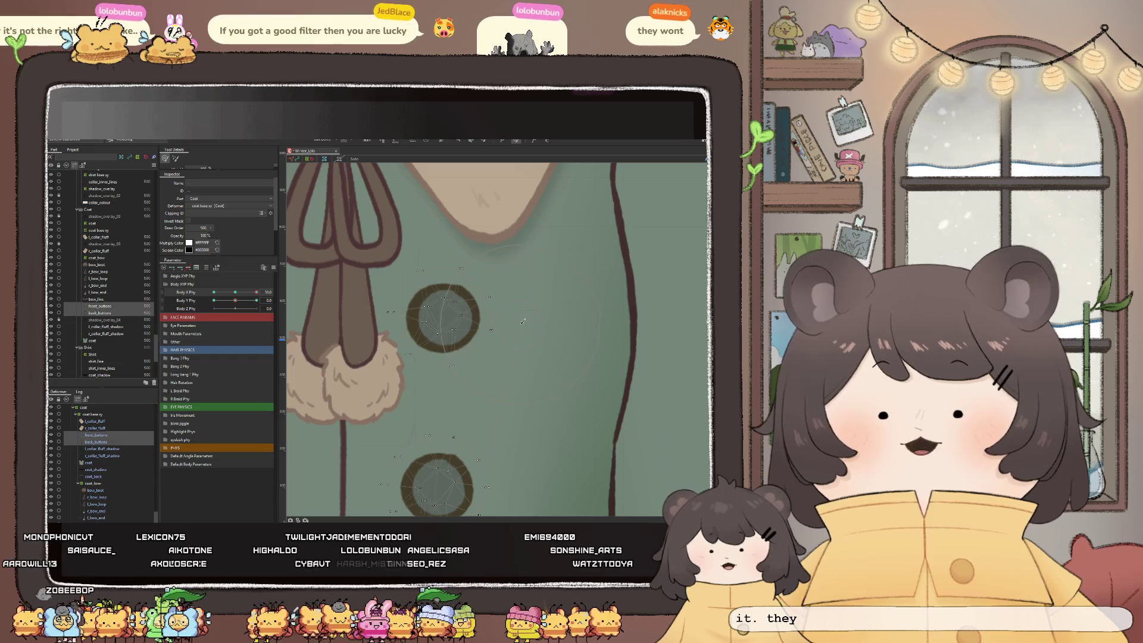
{"action": "scroll", "coordinate": [489, 273], "scroll_direction": "down", "scroll_amount": 3}
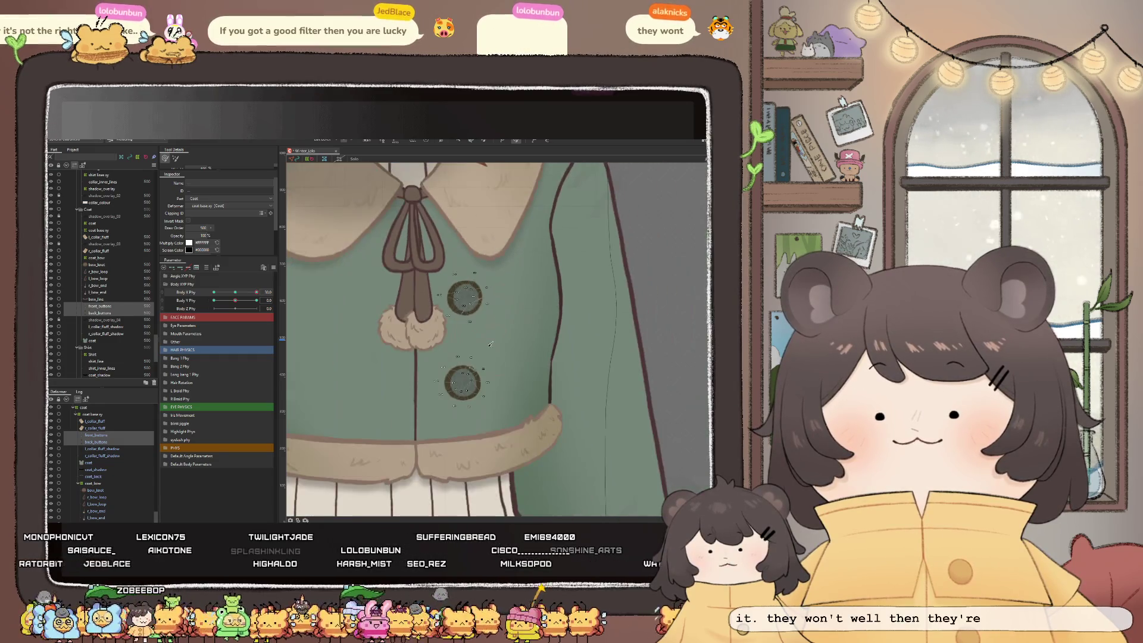
{"action": "scroll", "coordinate": [550, 354], "scroll_direction": "up", "scroll_amount": 3}
{"action": "scroll", "coordinate": [552, 357], "scroll_direction": "down", "scroll_amount": 3}
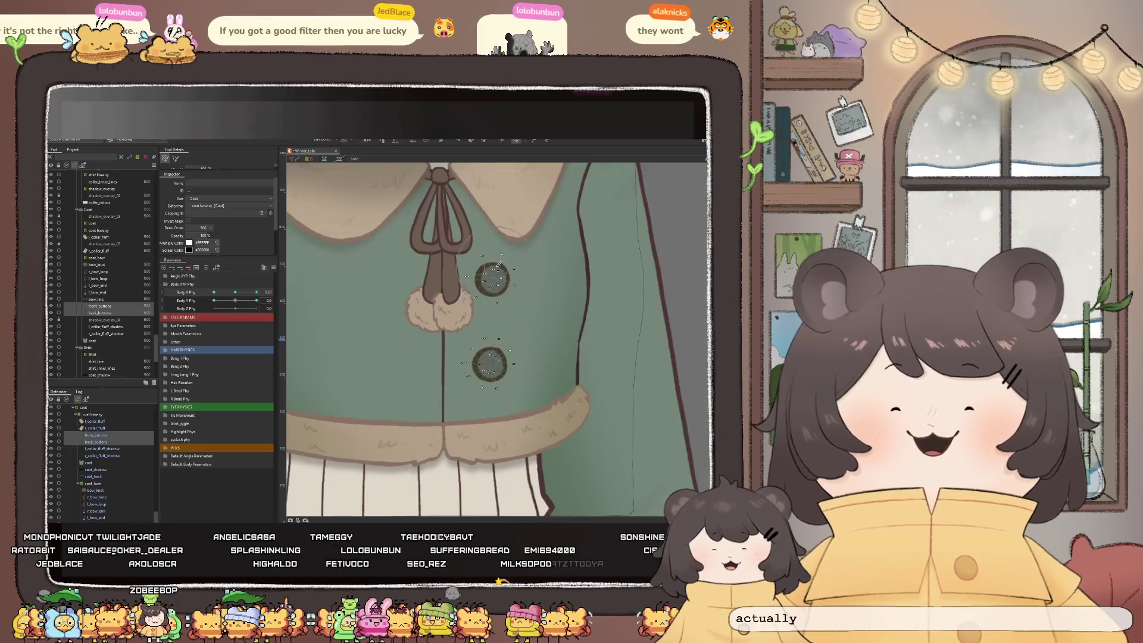
{"action": "scroll", "coordinate": [501, 307], "scroll_direction": "up", "scroll_amount": 3}
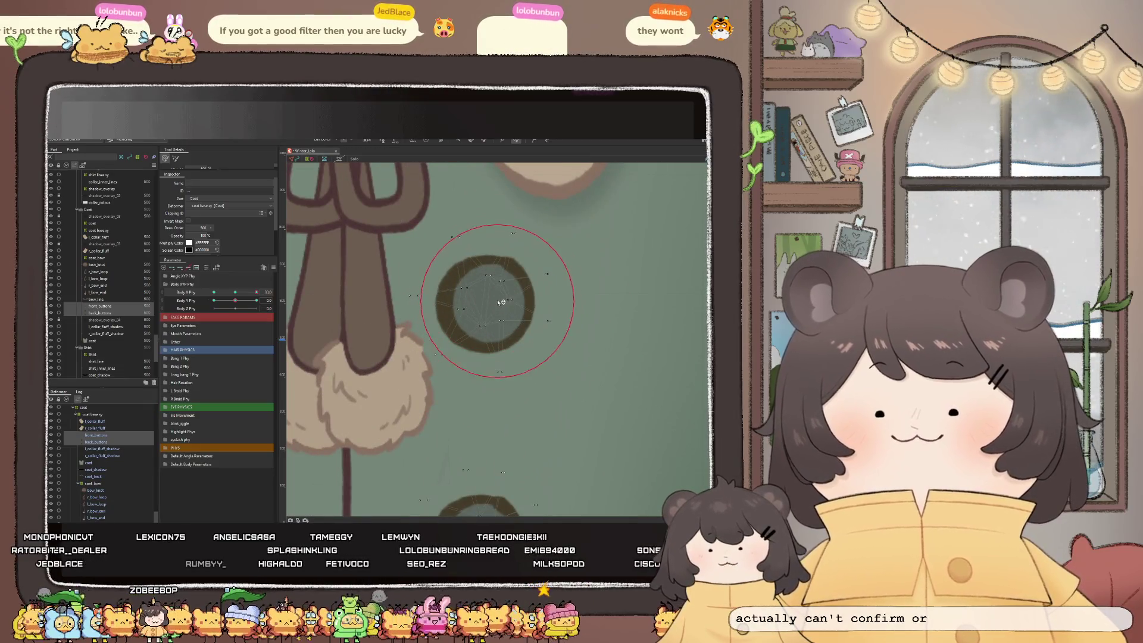
{"action": "scroll", "coordinate": [500, 306], "scroll_direction": "down", "scroll_amount": 3}
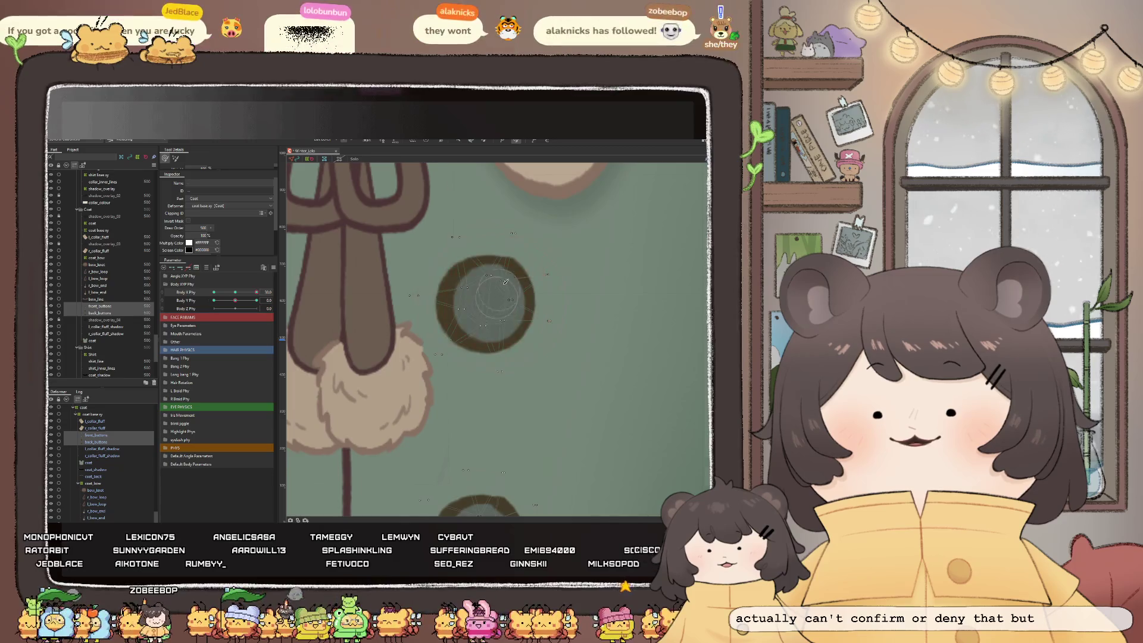
{"action": "scroll", "coordinate": [503, 379], "scroll_direction": "up", "scroll_amount": 3}
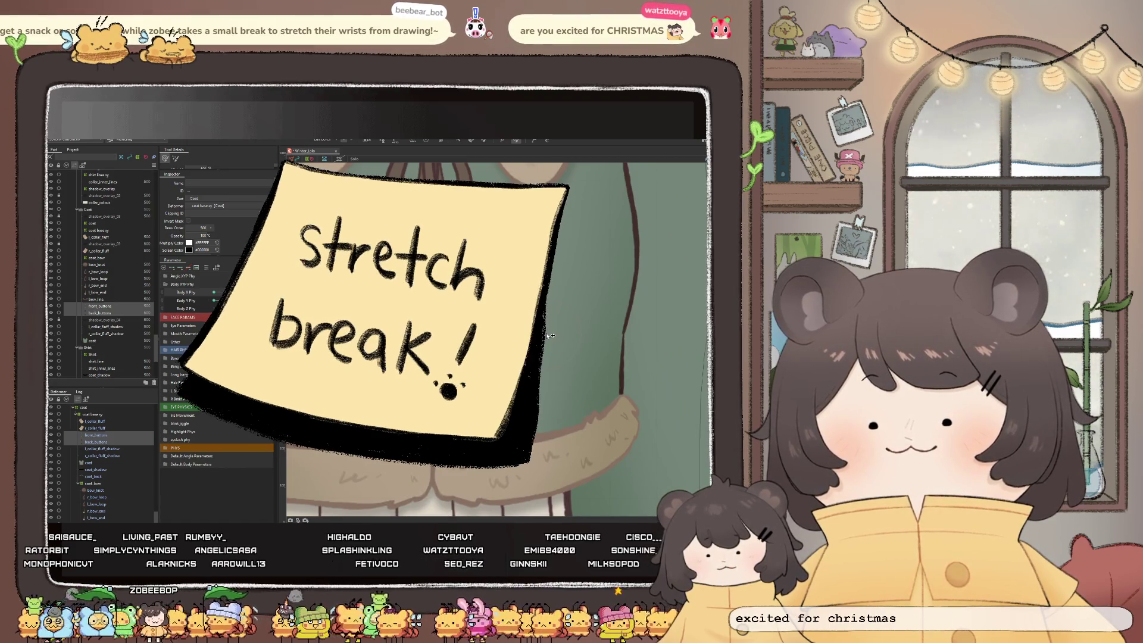
Select the bow_knot layer, then one collar bow loop layer, and zoom onto the bow
{"action": "scroll", "coordinate": [550, 337], "scroll_direction": "down", "scroll_amount": 3}
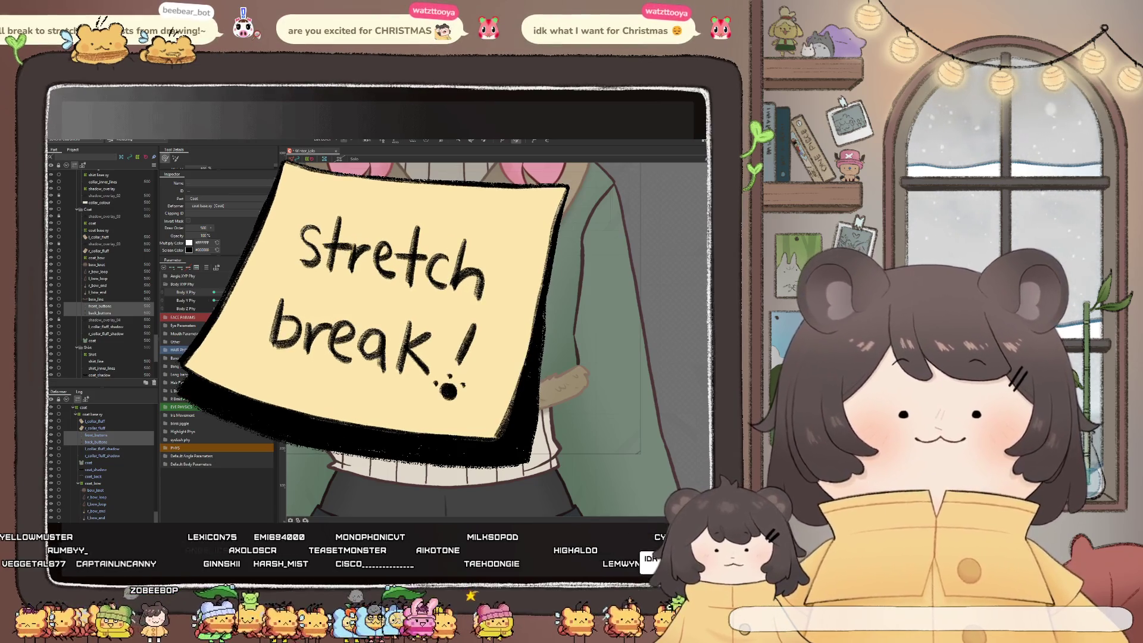
{"action": "scroll", "coordinate": [484, 340], "scroll_direction": "down", "scroll_amount": 2}
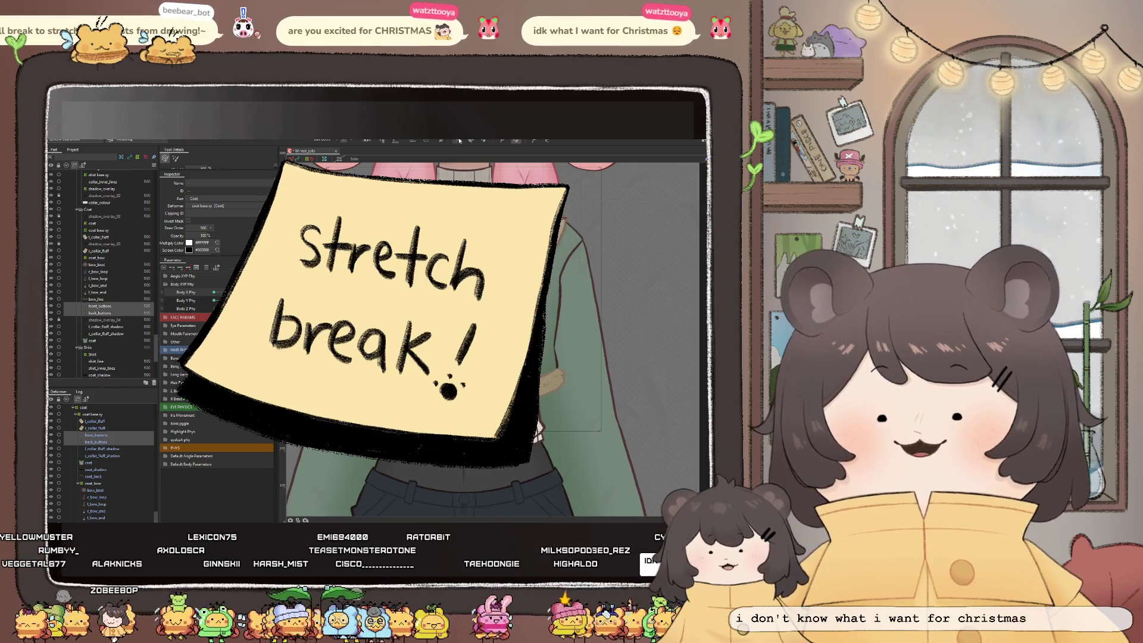
{"action": "scroll", "coordinate": [494, 340], "scroll_direction": "up", "scroll_amount": 2}
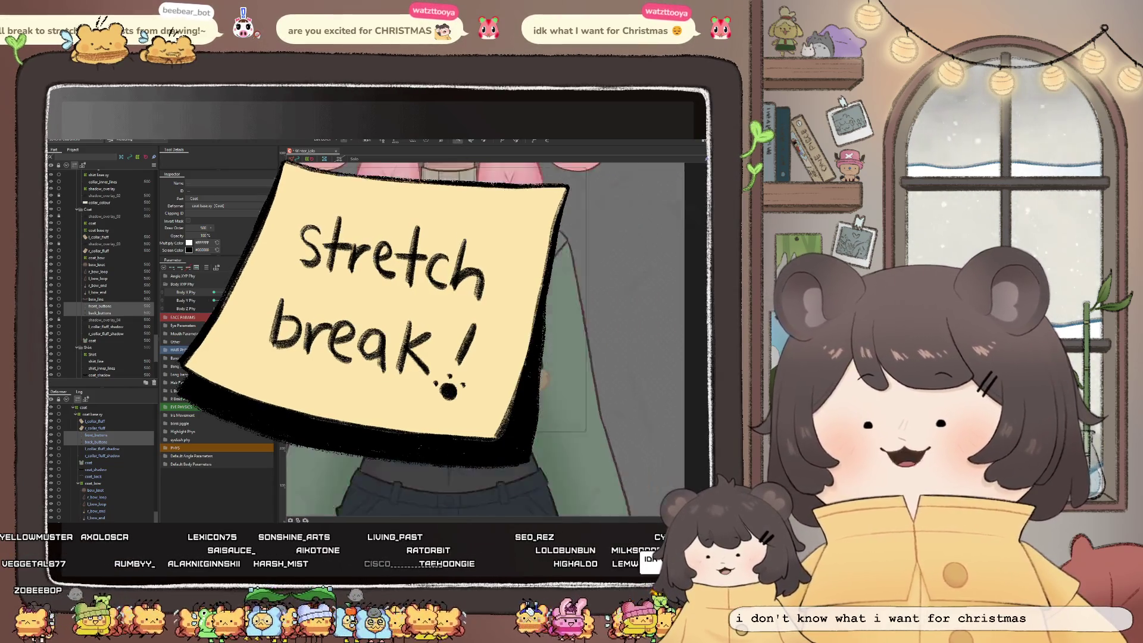
{"action": "left_click", "coordinate": [97, 490]}
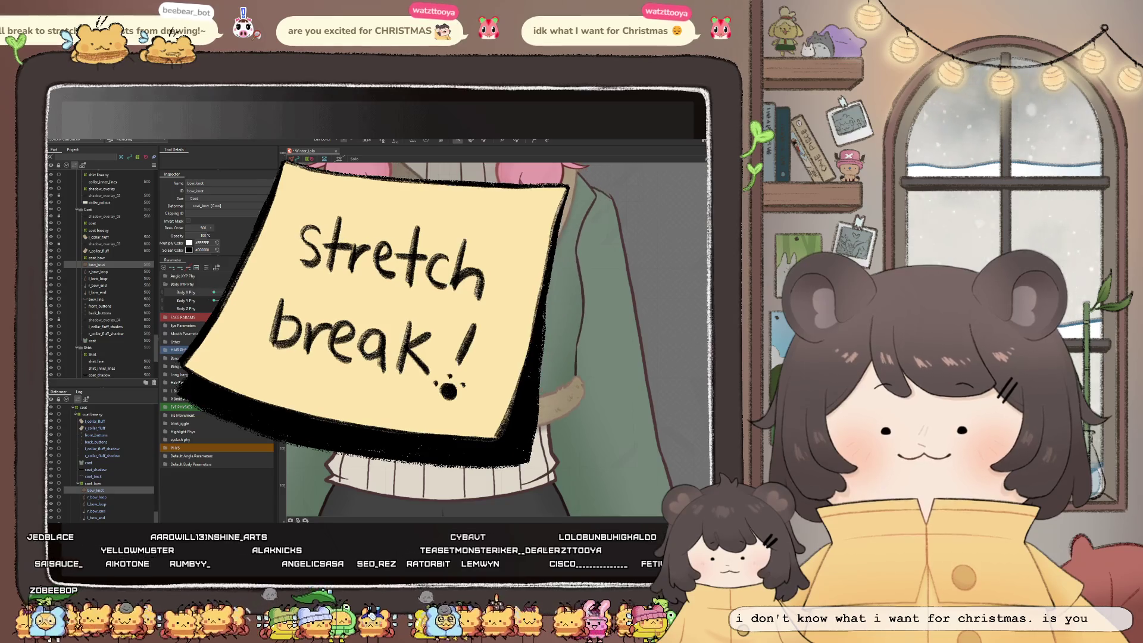
{"action": "scroll", "coordinate": [536, 416], "scroll_direction": "up", "scroll_amount": 5}
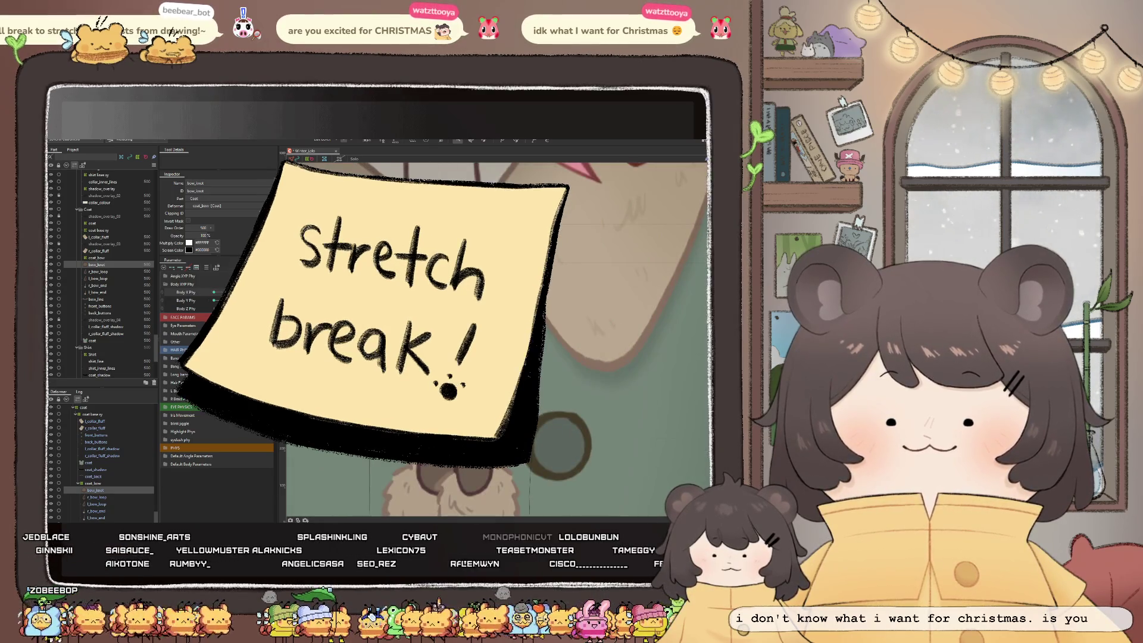
{"action": "left_click", "coordinate": [100, 503]}
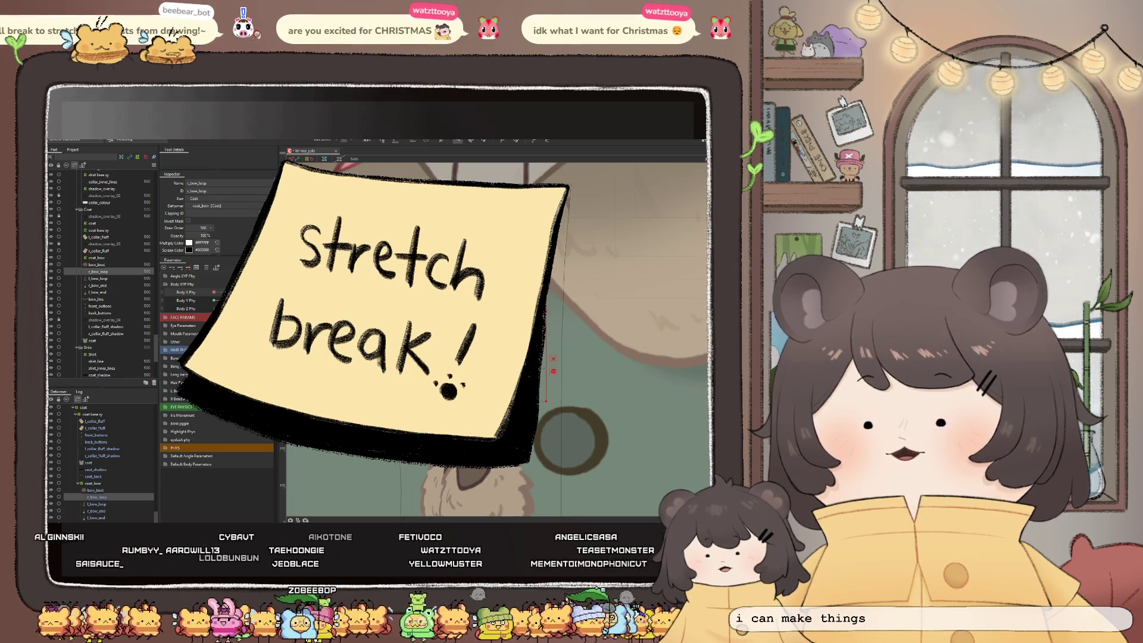
{"action": "scroll", "coordinate": [477, 333], "scroll_direction": "down", "scroll_amount": 3}
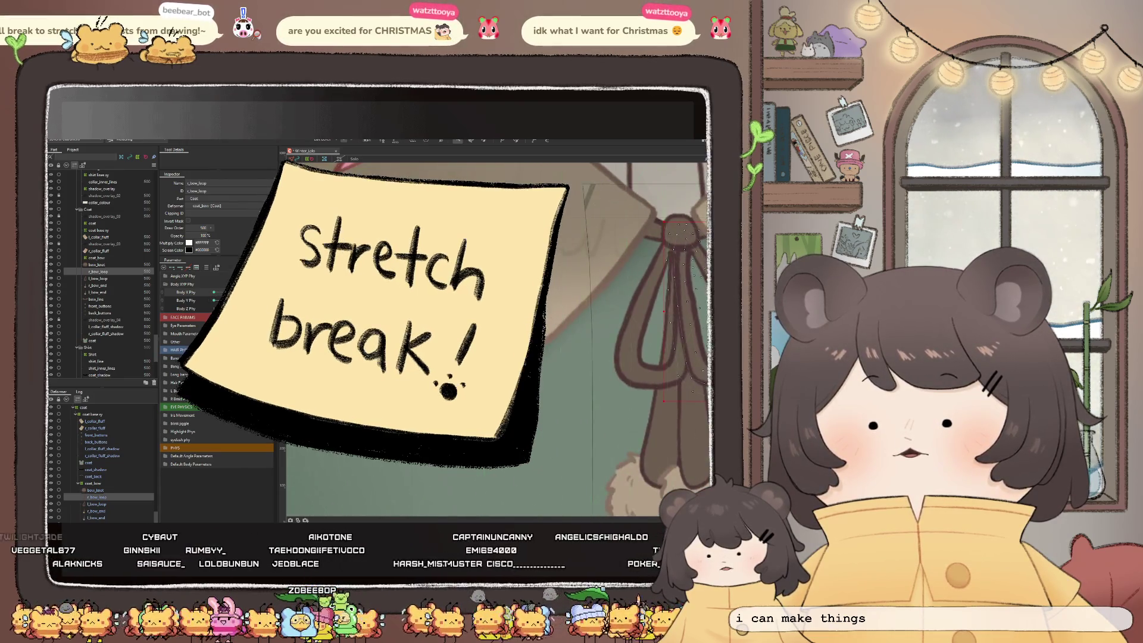
{"action": "scroll", "coordinate": [476, 333], "scroll_direction": "down", "scroll_amount": 2}
{"action": "scroll", "coordinate": [525, 318], "scroll_direction": "up", "scroll_amount": 3}
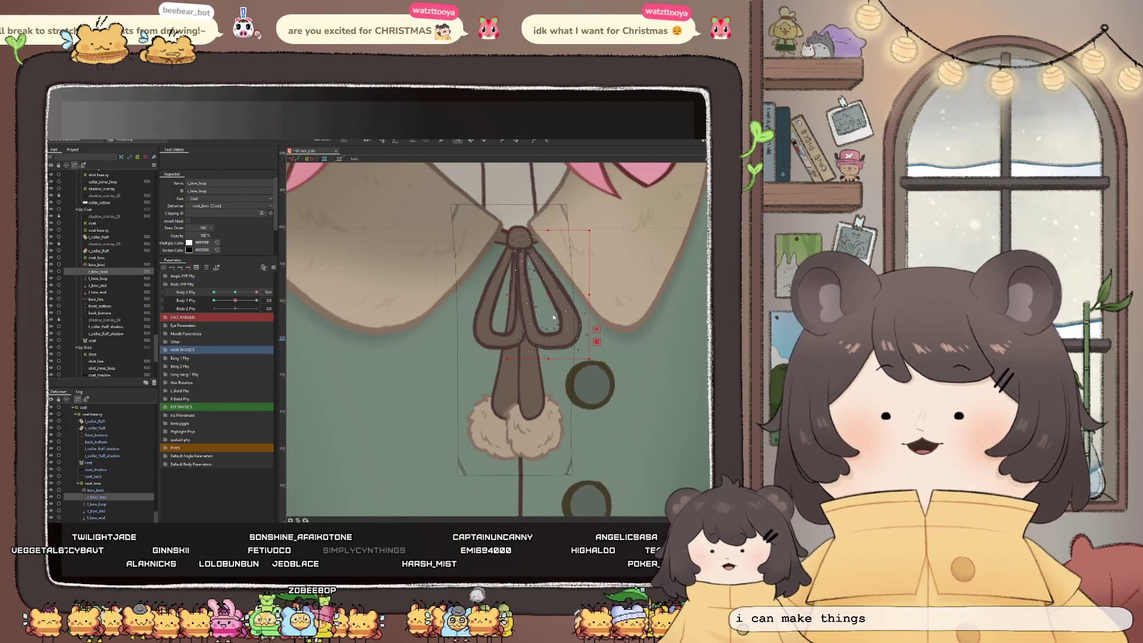
At Body X Phy 30, nudge the selected bow mesh and the l_bow_loop mesh right
{"action": "left_click_drag", "start_coordinate": [236, 292], "coordinate": [257, 292]}
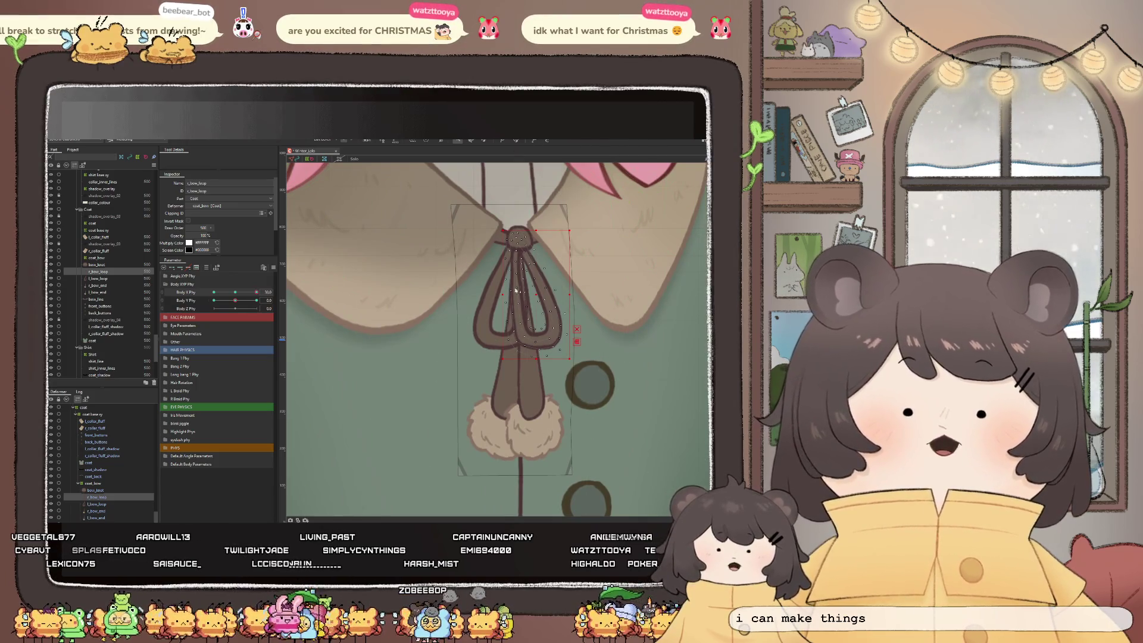
{"action": "left_click_drag", "start_coordinate": [502, 294], "coordinate": [540, 294]}
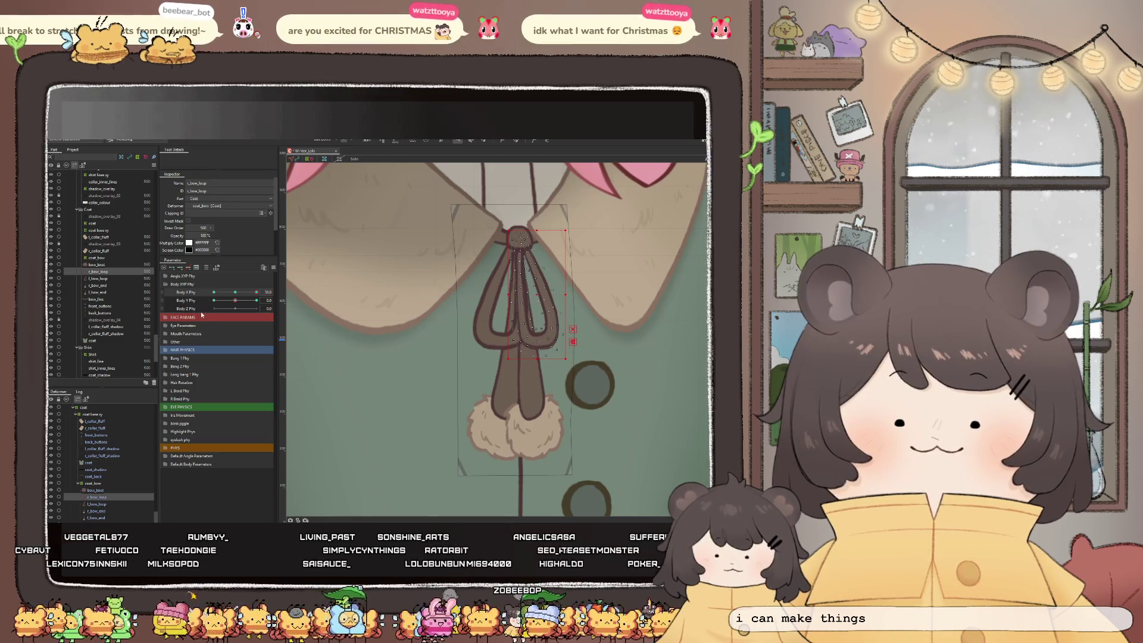
{"action": "left_click", "coordinate": [98, 278]}
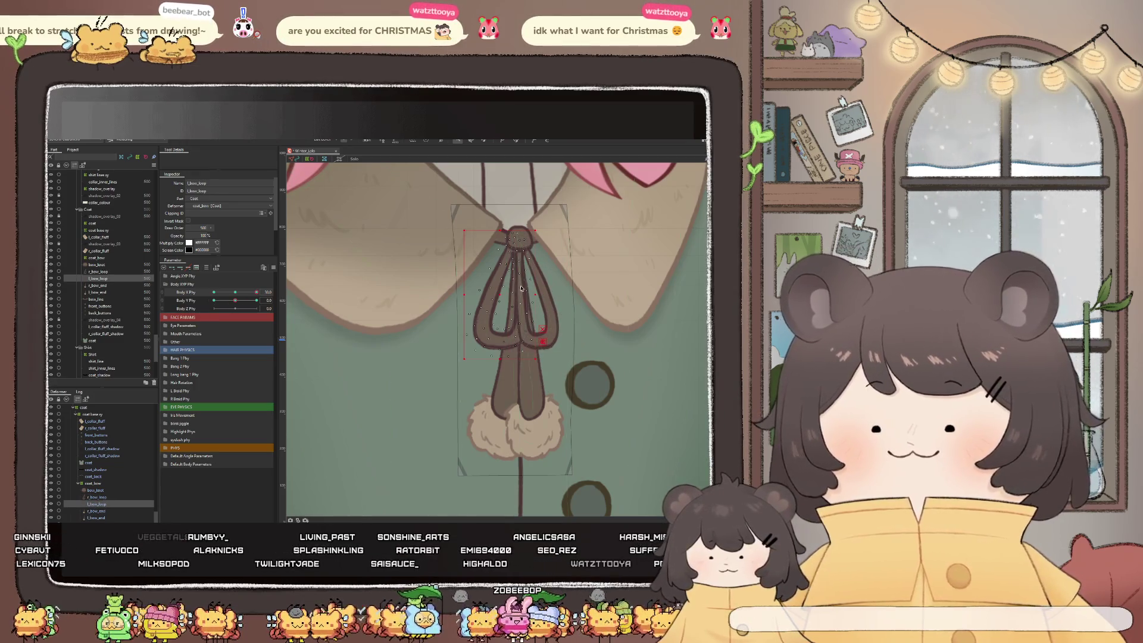
{"action": "scroll", "coordinate": [494, 299], "scroll_direction": "up", "scroll_amount": 2}
{"action": "left_click_drag", "start_coordinate": [494, 299], "coordinate": [446, 295]}
{"action": "scroll", "coordinate": [517, 316], "scroll_direction": "down", "scroll_amount": 2}
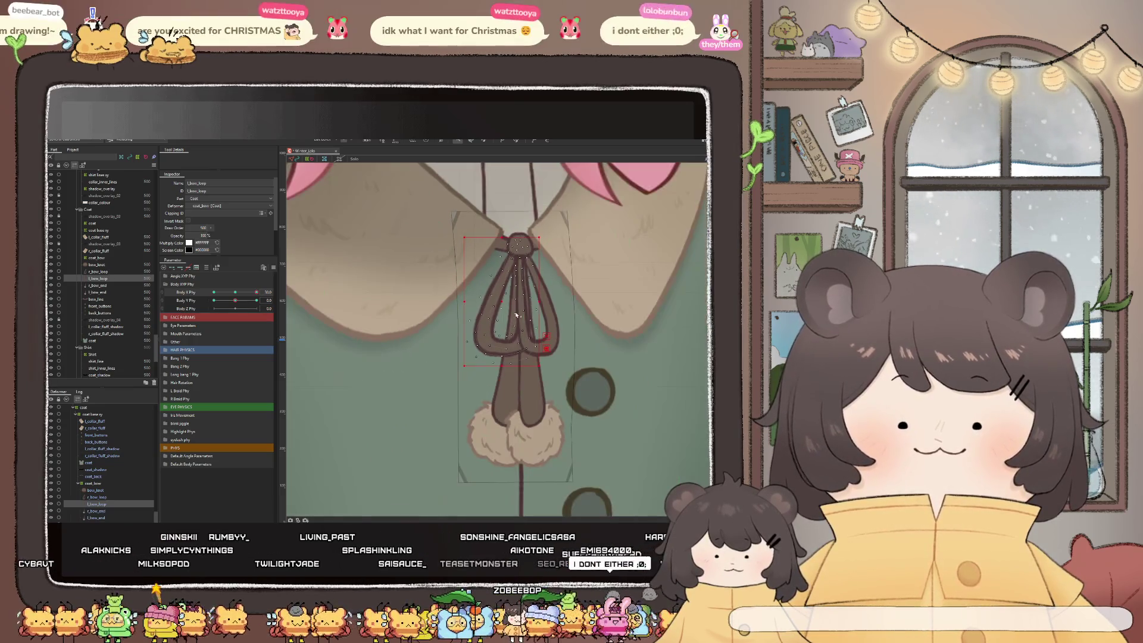
{"action": "left_click_drag", "start_coordinate": [520, 312], "coordinate": [489, 322]}
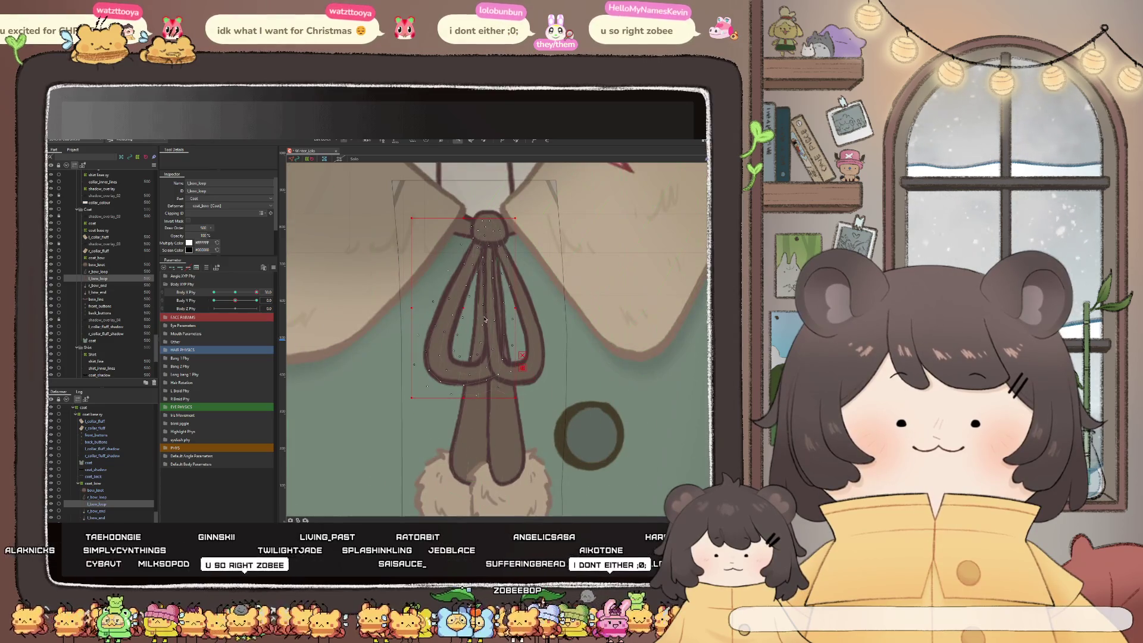
{"action": "scroll", "coordinate": [571, 270], "scroll_direction": "up", "scroll_amount": 2}
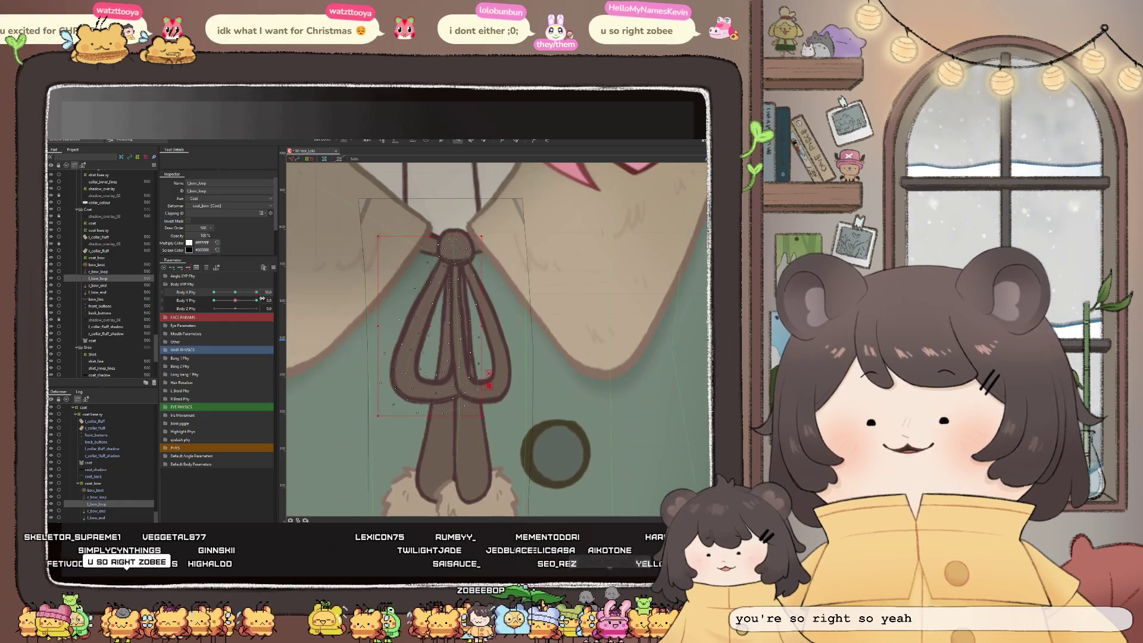
{"action": "scroll", "coordinate": [447, 313], "scroll_direction": "down", "scroll_amount": 3}
{"action": "scroll", "coordinate": [516, 327], "scroll_direction": "up", "scroll_amount": 3}
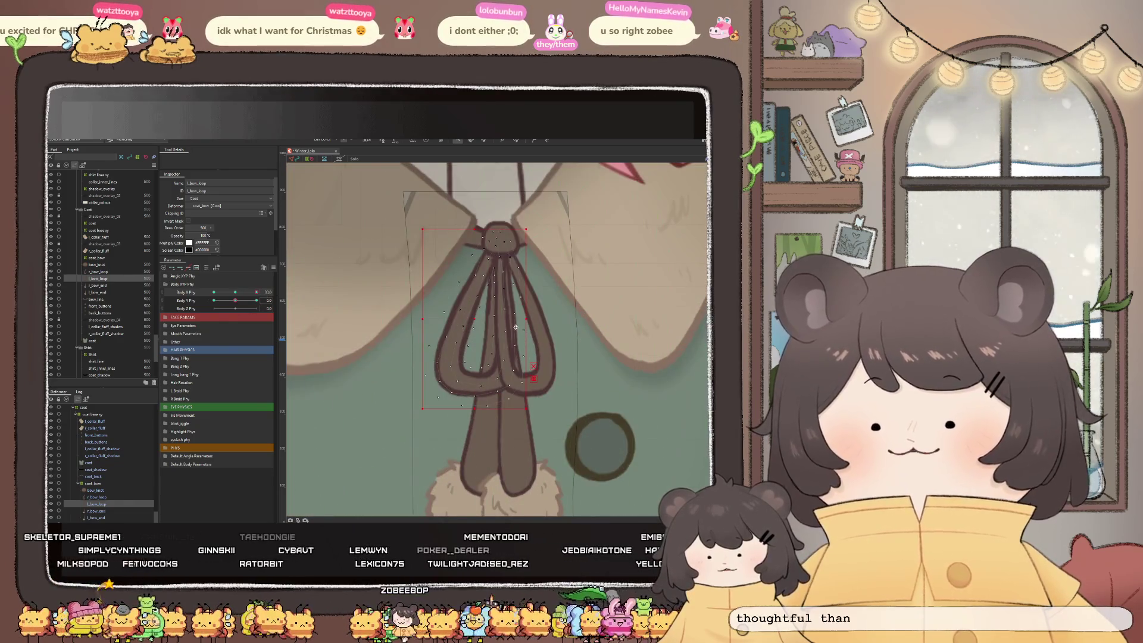
{"action": "scroll", "coordinate": [548, 345], "scroll_direction": "down", "scroll_amount": 2}
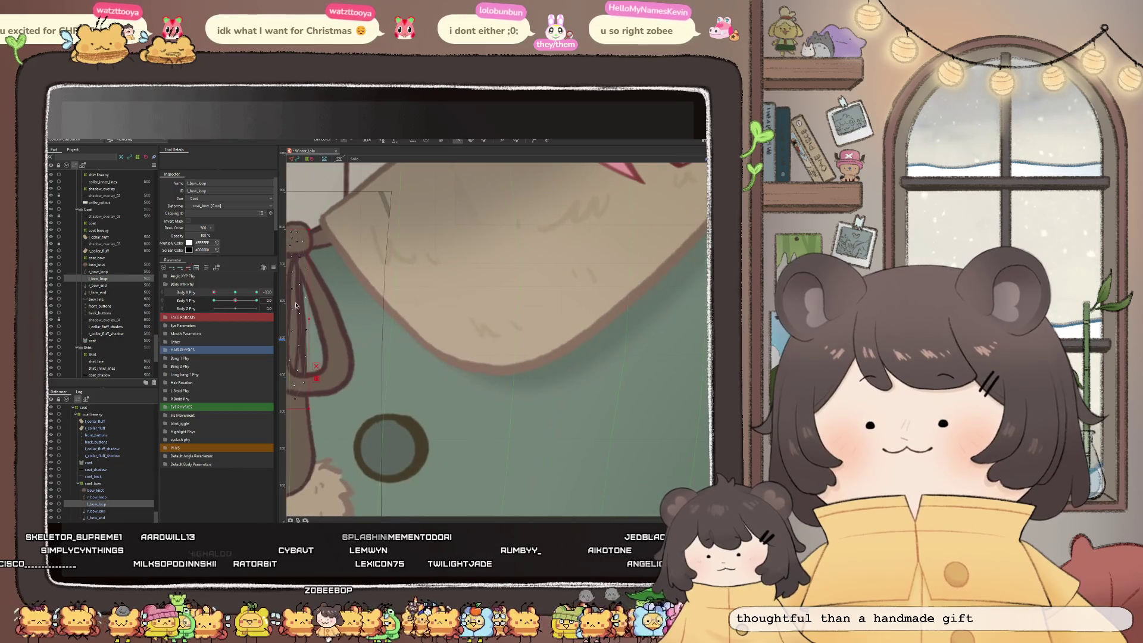
{"action": "scroll", "coordinate": [464, 304], "scroll_direction": "up", "scroll_amount": 2}
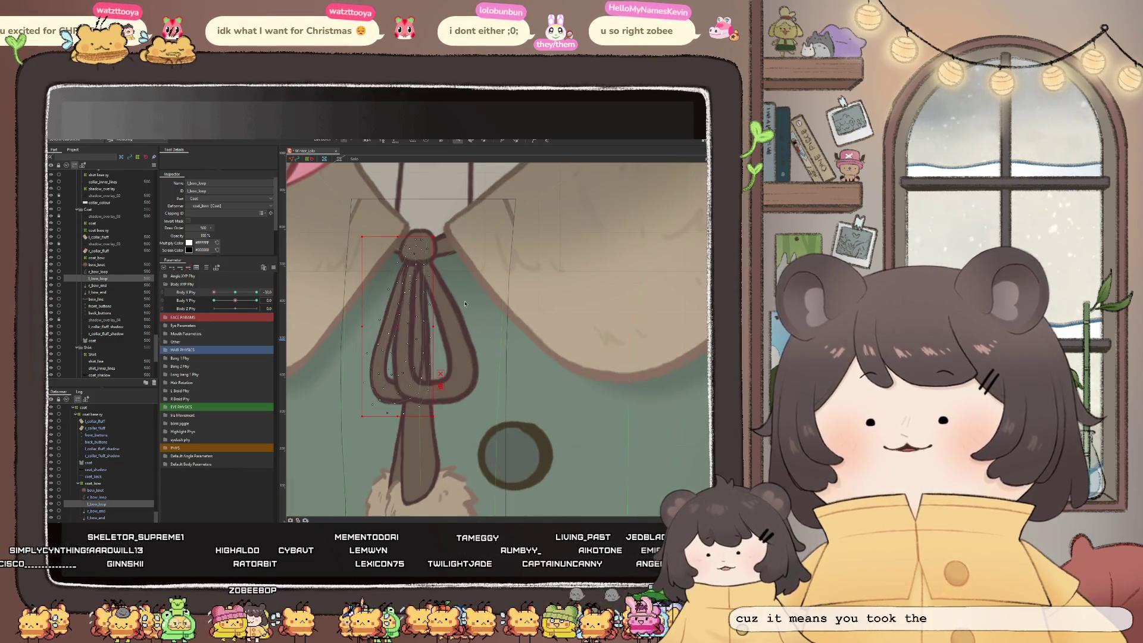
At maximum Body X Phy, narrow the r_bow_loop mesh, shift it slightly right, and preview the sway
{"action": "left_click_drag", "start_coordinate": [214, 292], "coordinate": [257, 292]}
{"action": "left_click", "coordinate": [516, 360]}
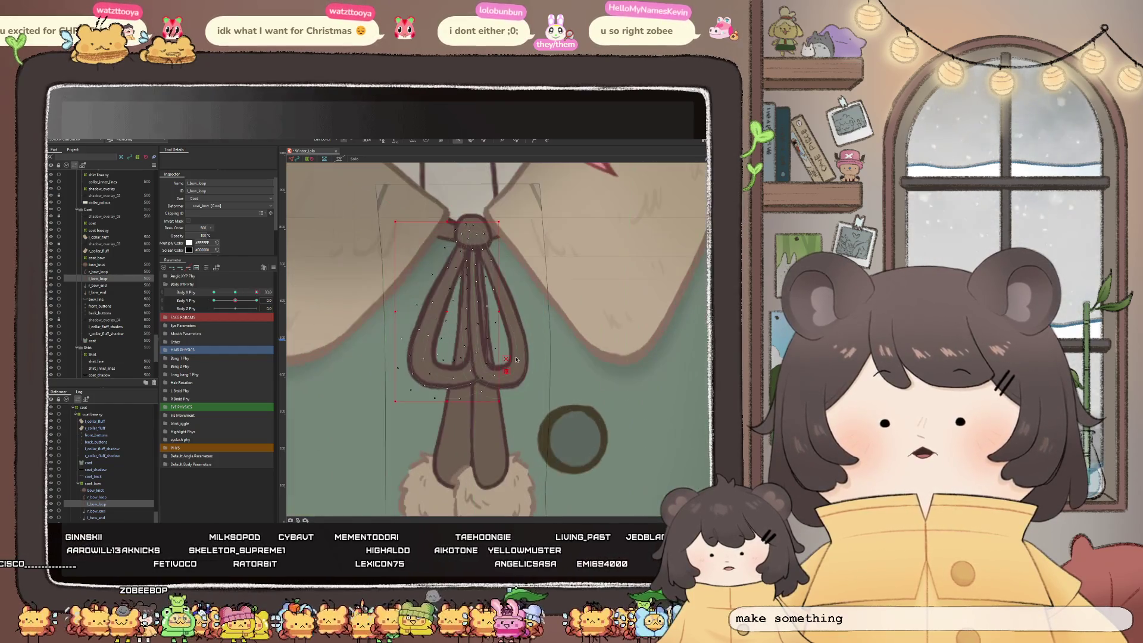
{"action": "left_click", "coordinate": [92, 497]}
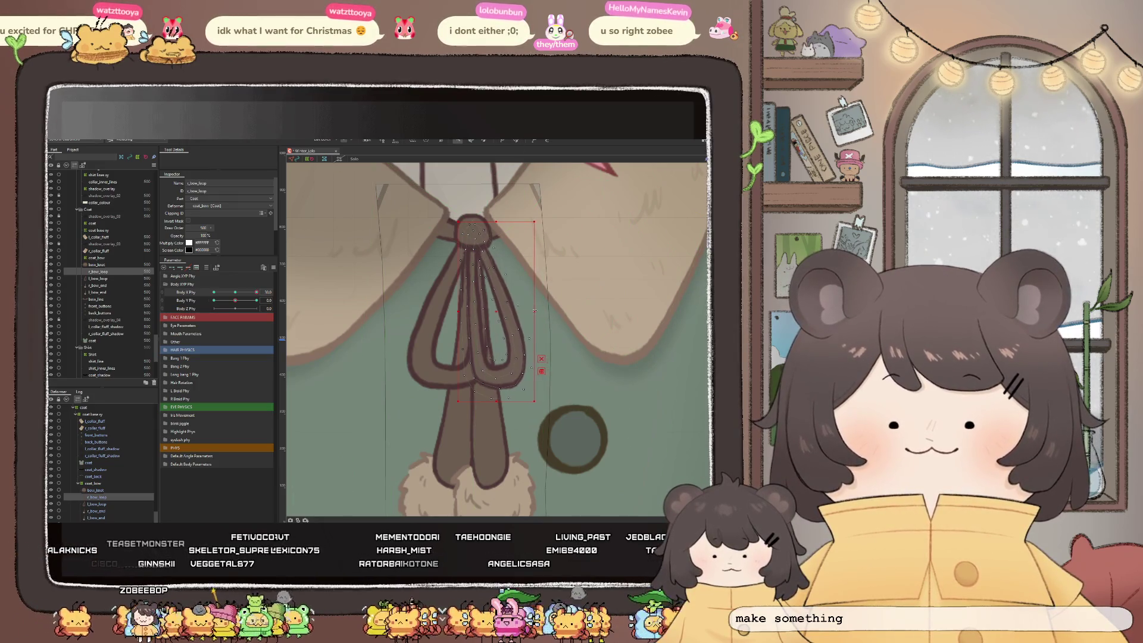
{"action": "mouse_move", "coordinate": [535, 312]}
{"action": "left_mouse_down"}
{"action": "mouse_move", "coordinate": [536, 322]}
{"action": "mouse_move", "coordinate": [546, 303]}
{"action": "left_mouse_up"}
{"action": "left_click", "coordinate": [515, 143]}
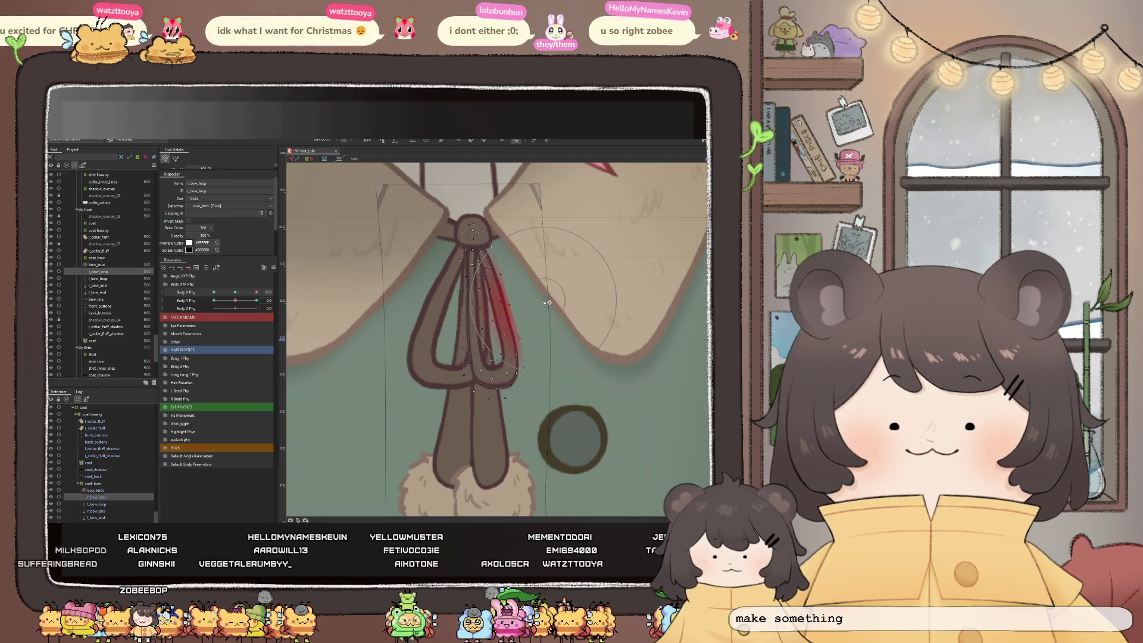
{"action": "key", "text": "v"}
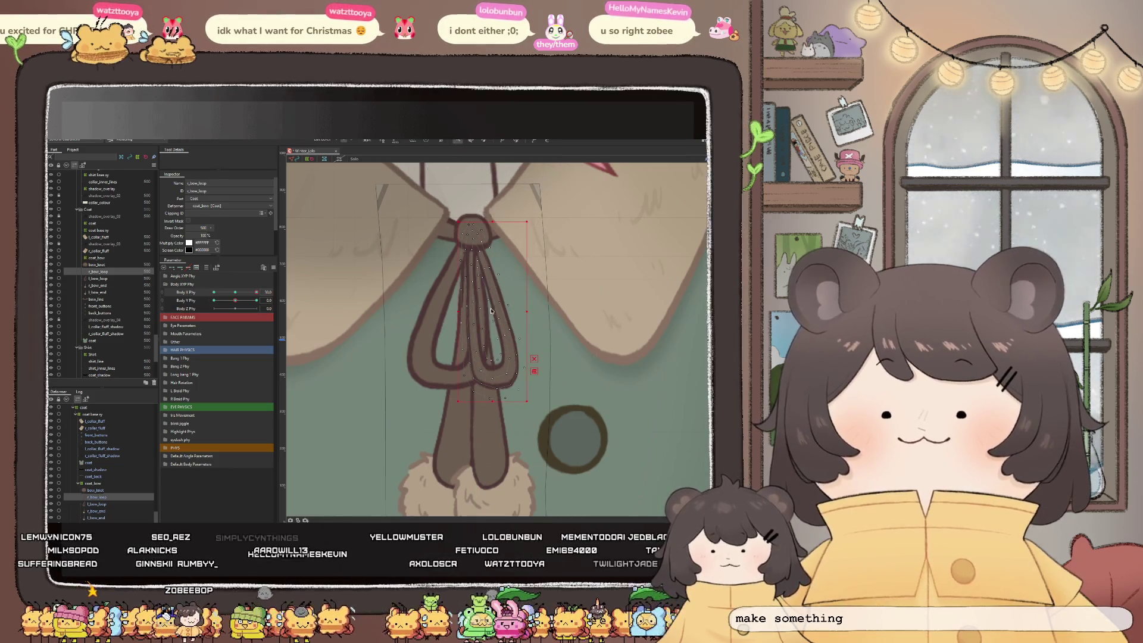
{"action": "left_click_drag", "start_coordinate": [496, 314], "coordinate": [497, 314]}
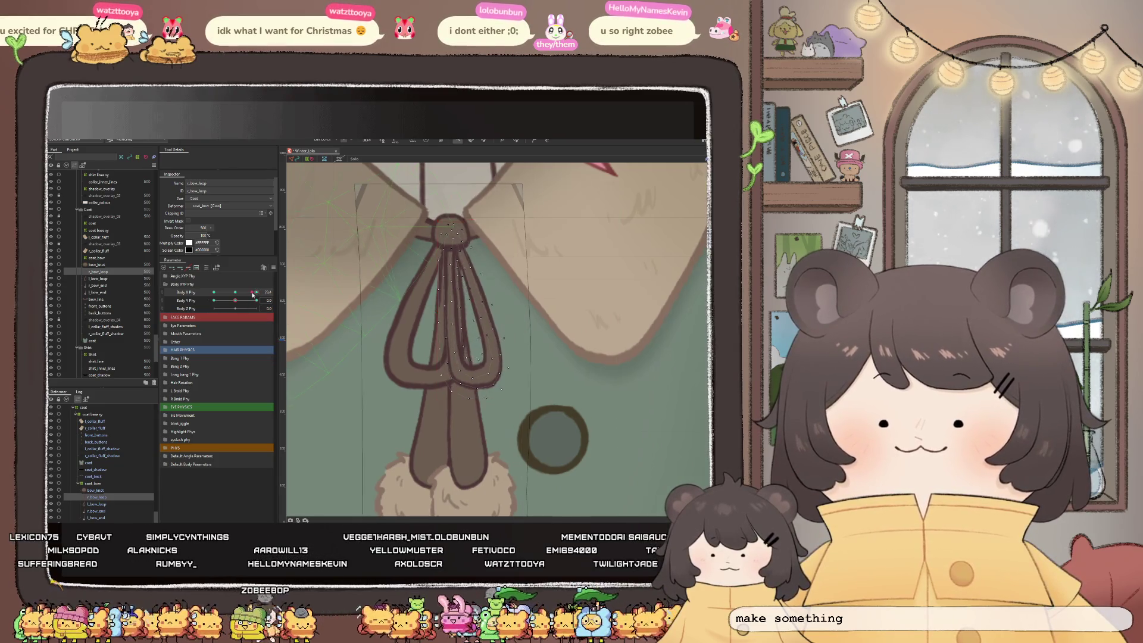
{"action": "left_click_drag", "start_coordinate": [257, 292], "coordinate": [275, 292]}
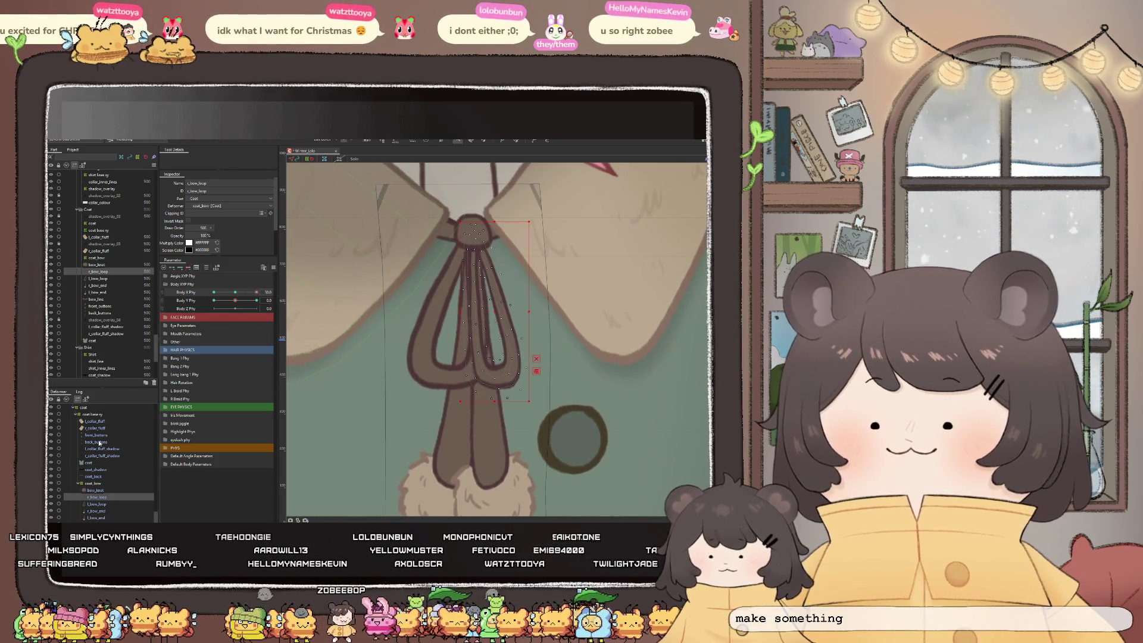
{"action": "left_click", "coordinate": [433, 267]}
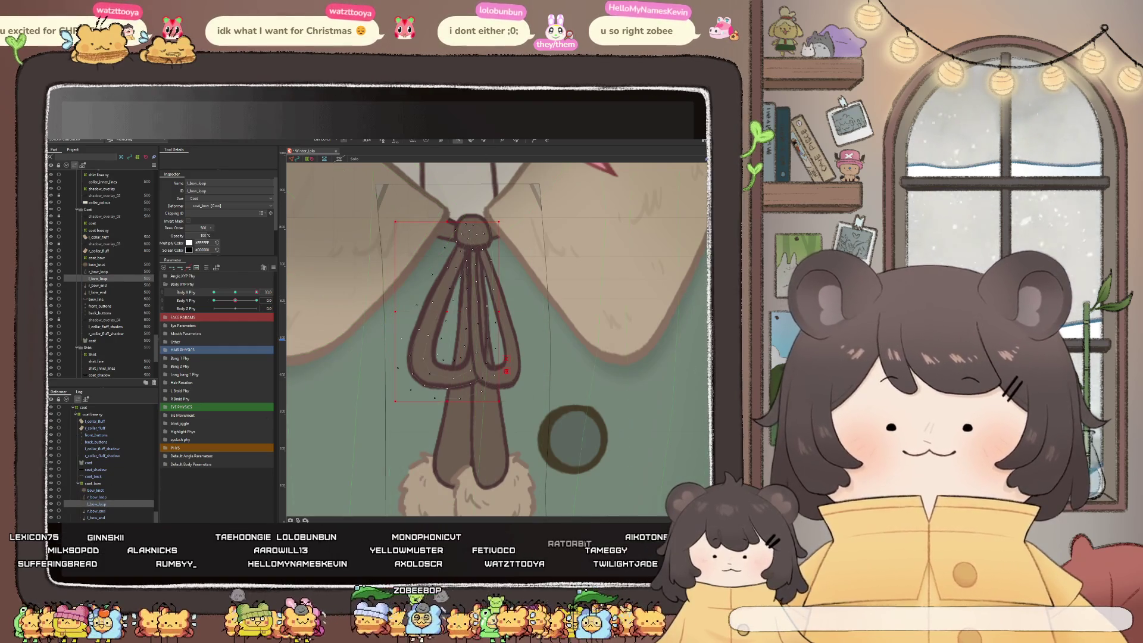
Brush-reshape the left bow loop at Body X Phy 24.7 and soft-select its mesh points
{"action": "key", "text": "b"}
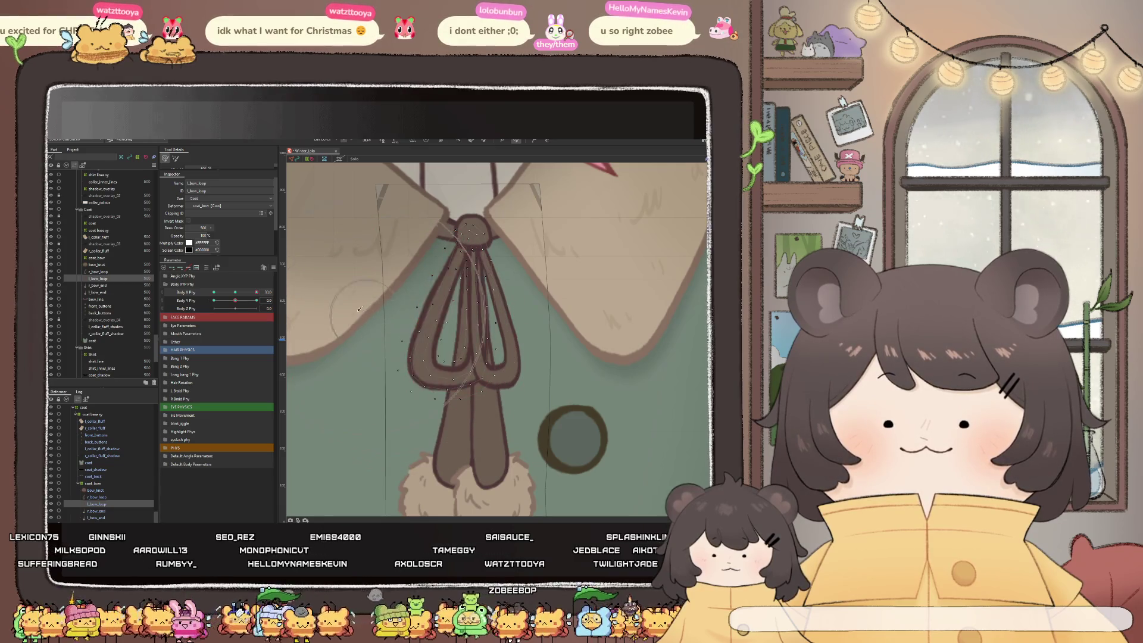
{"action": "left_click_drag", "start_coordinate": [350, 314], "coordinate": [531, 381]}
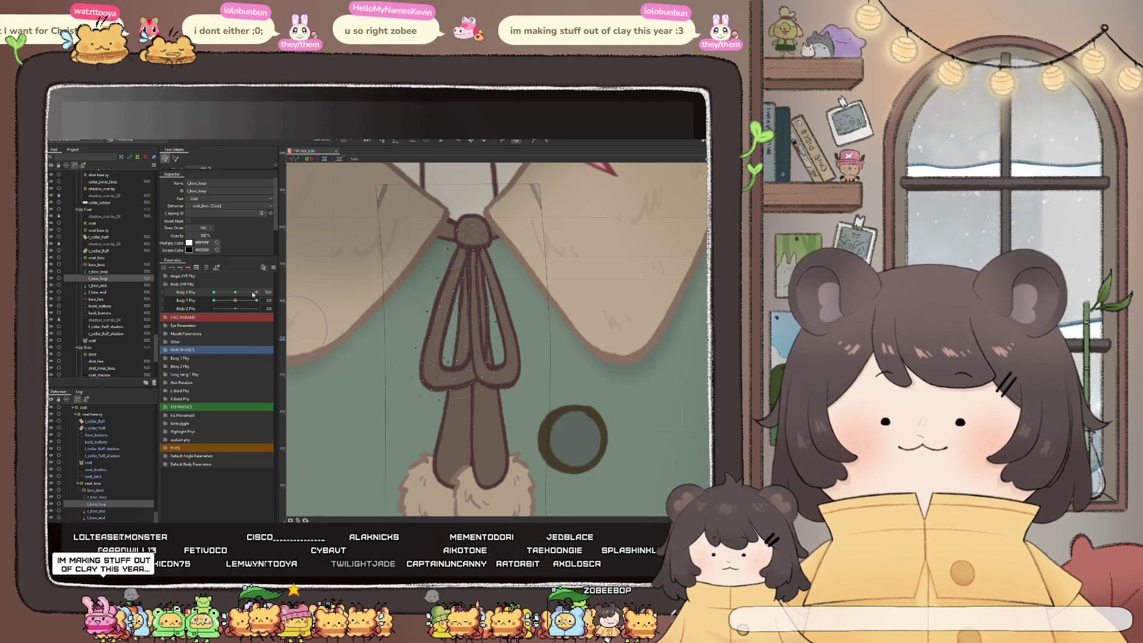
{"action": "left_click_drag", "start_coordinate": [256, 292], "coordinate": [208, 304]}
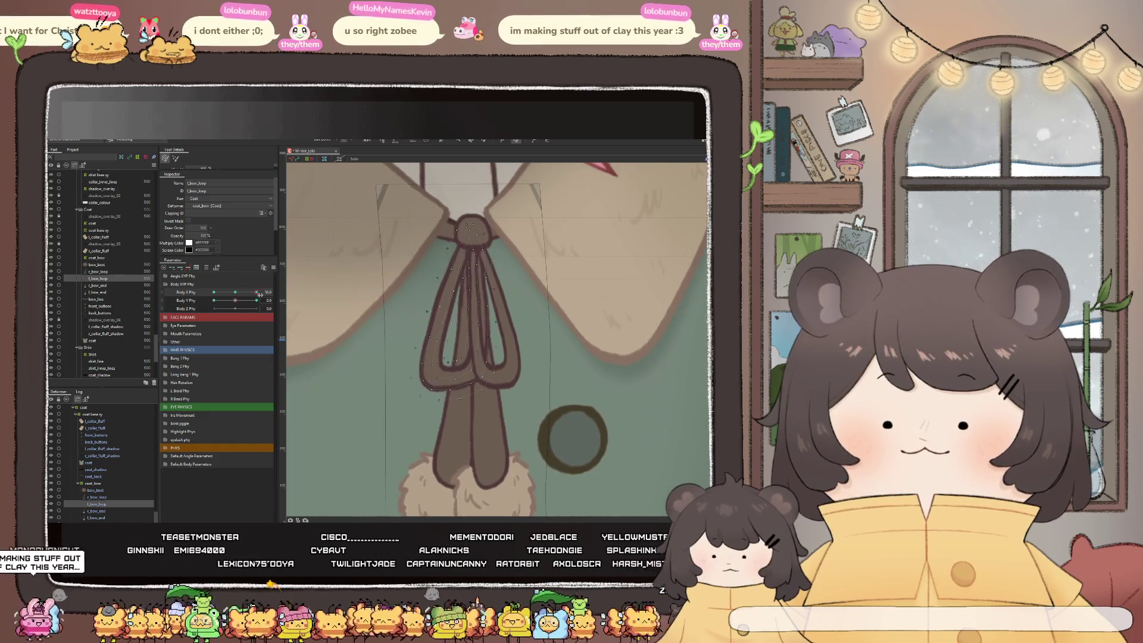
{"action": "scroll", "coordinate": [627, 387], "scroll_direction": "down", "scroll_amount": 3}
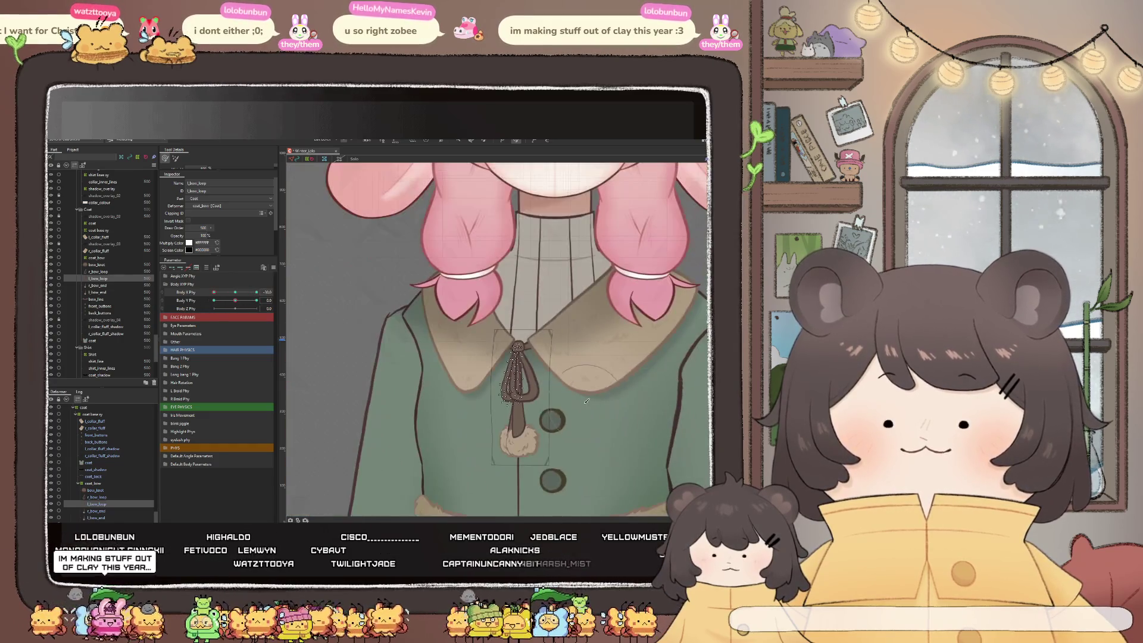
{"action": "scroll", "coordinate": [476, 357], "scroll_direction": "up", "scroll_amount": 3}
{"action": "left_click", "coordinate": [413, 415]}
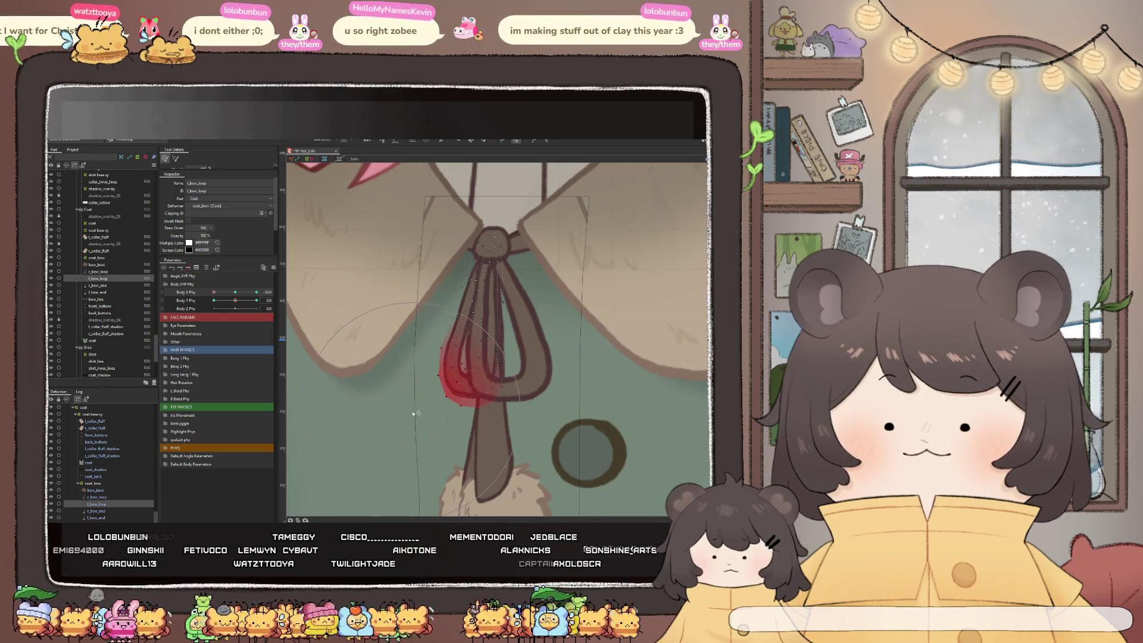
Reshape the left loop's mesh at Body X Phy about -20.5 and maximum, previewing the swing
{"action": "left_click_drag", "start_coordinate": [214, 292], "coordinate": [277, 296]}
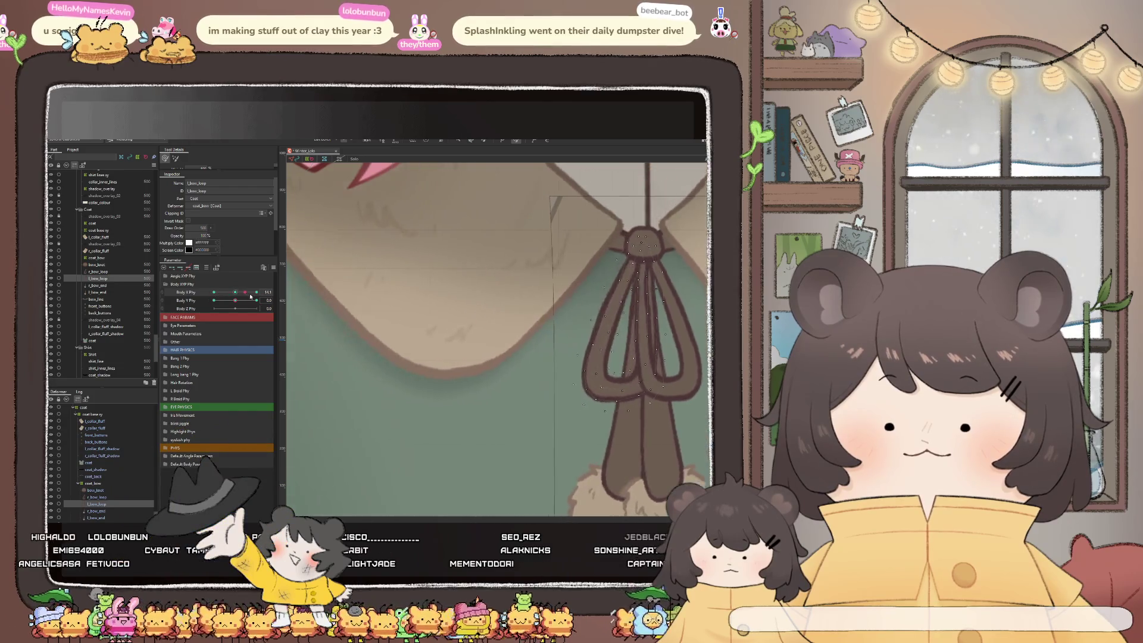
{"action": "scroll", "coordinate": [508, 403], "scroll_direction": "down", "scroll_amount": 3}
{"action": "scroll", "coordinate": [508, 402], "scroll_direction": "down", "scroll_amount": 3}
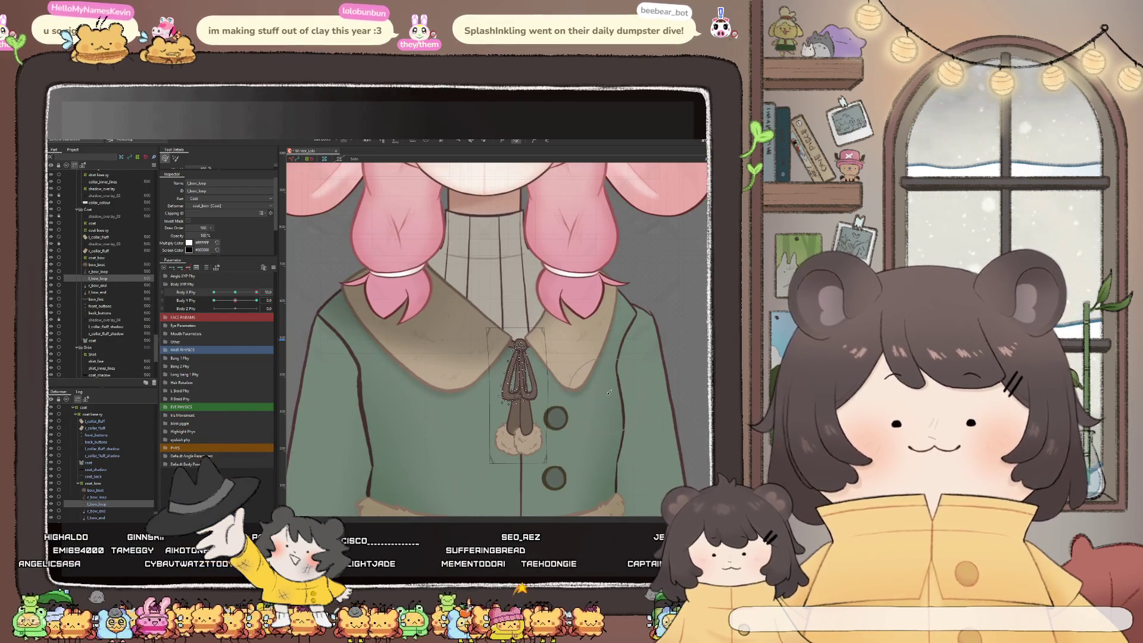
{"action": "scroll", "coordinate": [507, 402], "scroll_direction": "down", "scroll_amount": 3}
{"action": "scroll", "coordinate": [488, 357], "scroll_direction": "up", "scroll_amount": 5}
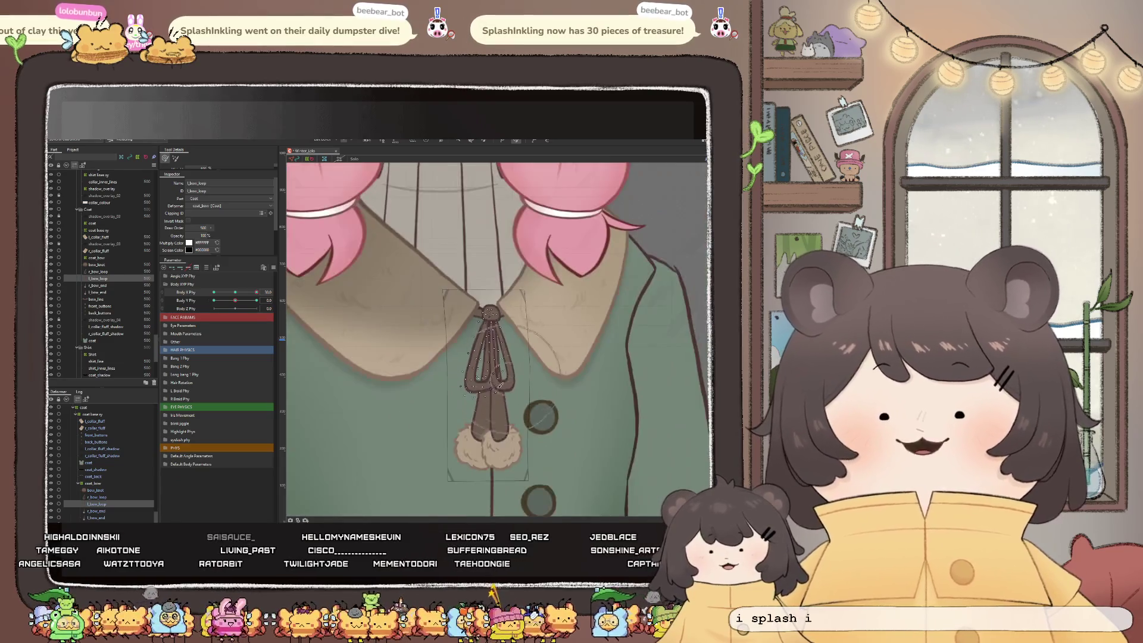
{"action": "scroll", "coordinate": [473, 304], "scroll_direction": "up", "scroll_amount": 2}
{"action": "scroll", "coordinate": [472, 304], "scroll_direction": "down", "scroll_amount": 3}
{"action": "scroll", "coordinate": [473, 304], "scroll_direction": "up", "scroll_amount": 3}
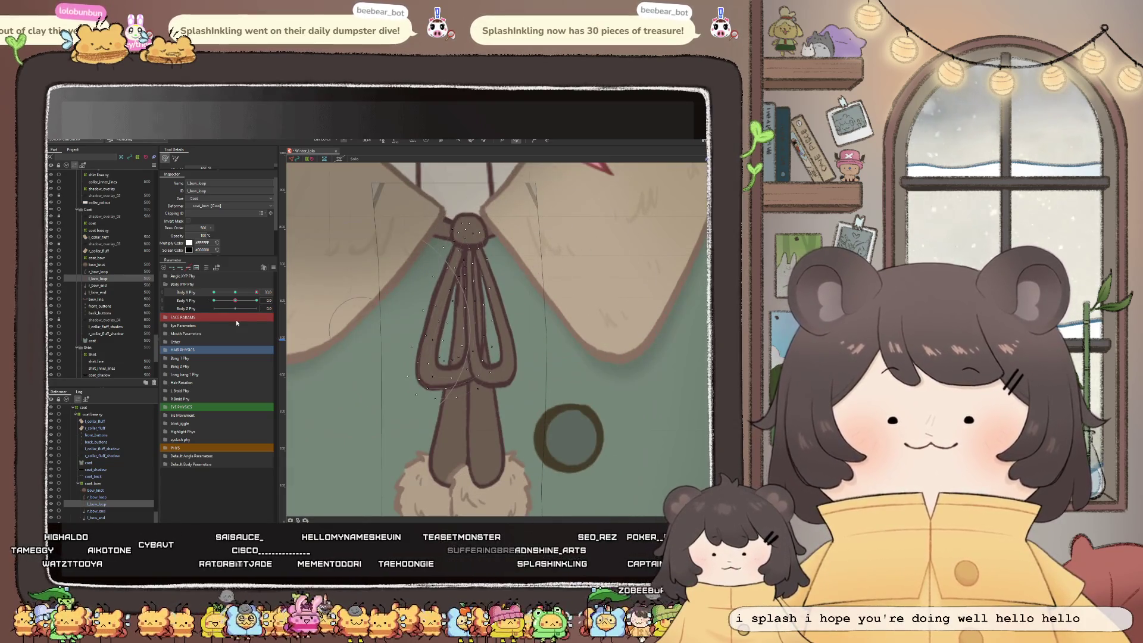
{"action": "mouse_move", "coordinate": [251, 292]}
{"action": "left_mouse_down"}
{"action": "mouse_move", "coordinate": [261, 293]}
{"action": "mouse_move", "coordinate": [239, 300]}
{"action": "mouse_move", "coordinate": [256, 292]}
{"action": "left_mouse_up"}
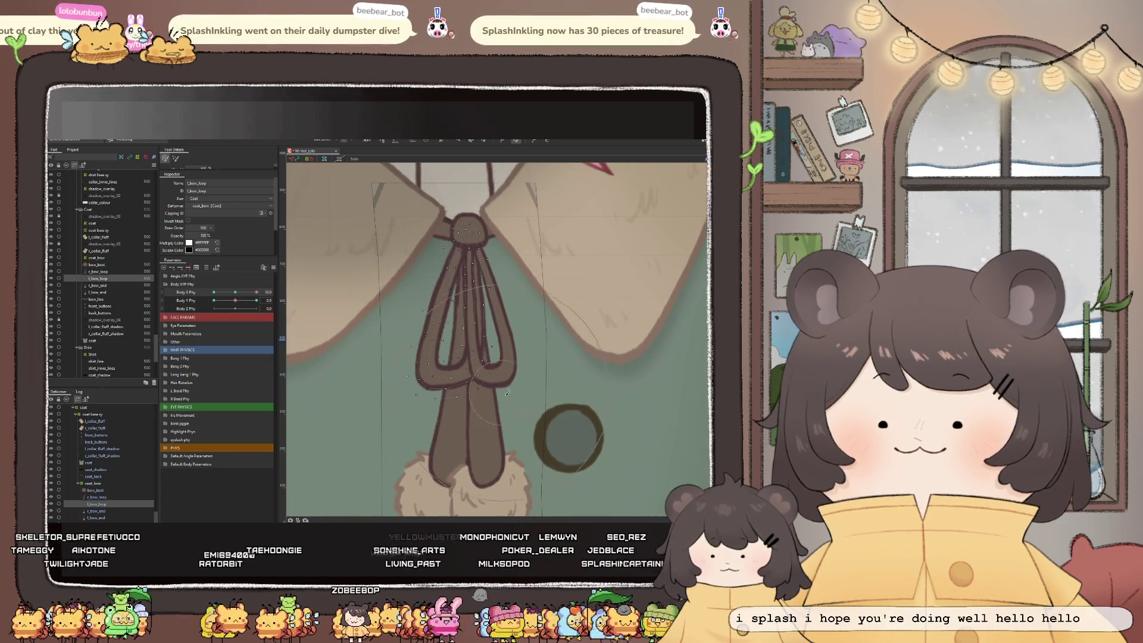
{"action": "left_click_drag", "start_coordinate": [496, 373], "coordinate": [504, 392]}
{"action": "scroll", "coordinate": [505, 387], "scroll_direction": "down", "scroll_amount": 3}
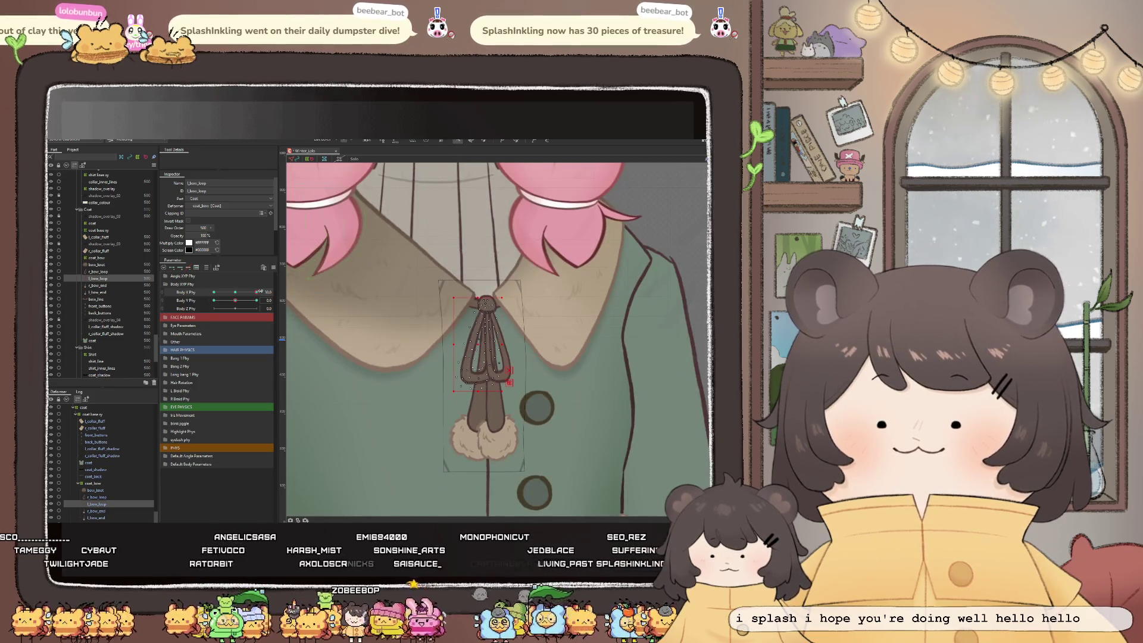
{"action": "left_click_drag", "start_coordinate": [256, 294], "coordinate": [248, 292]}
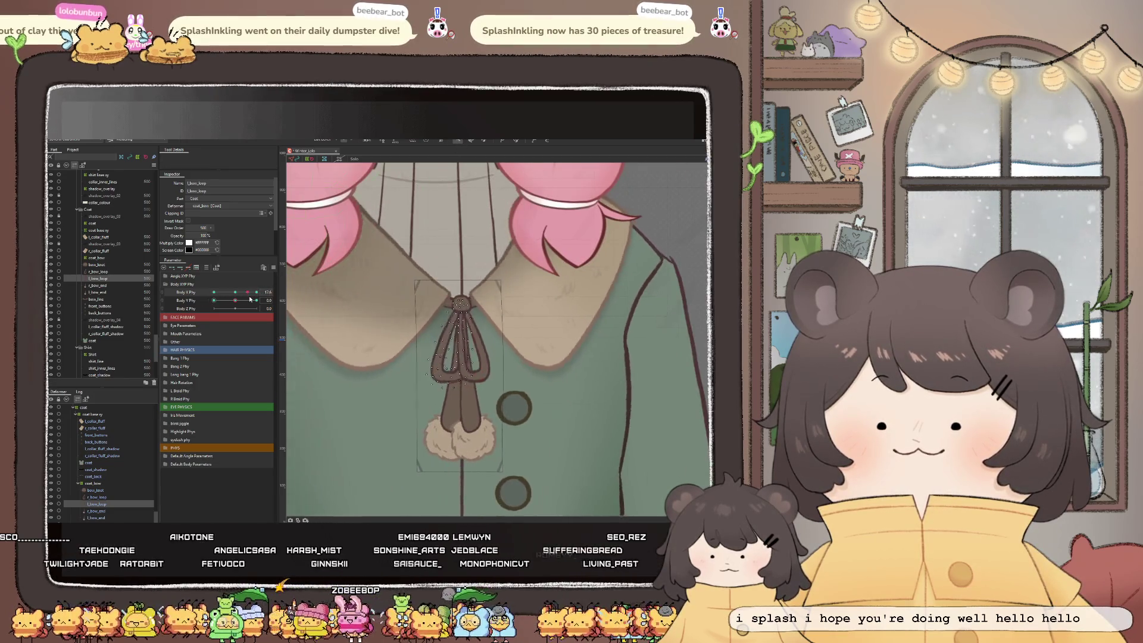
{"action": "scroll", "coordinate": [506, 431], "scroll_direction": "up", "scroll_amount": 2}
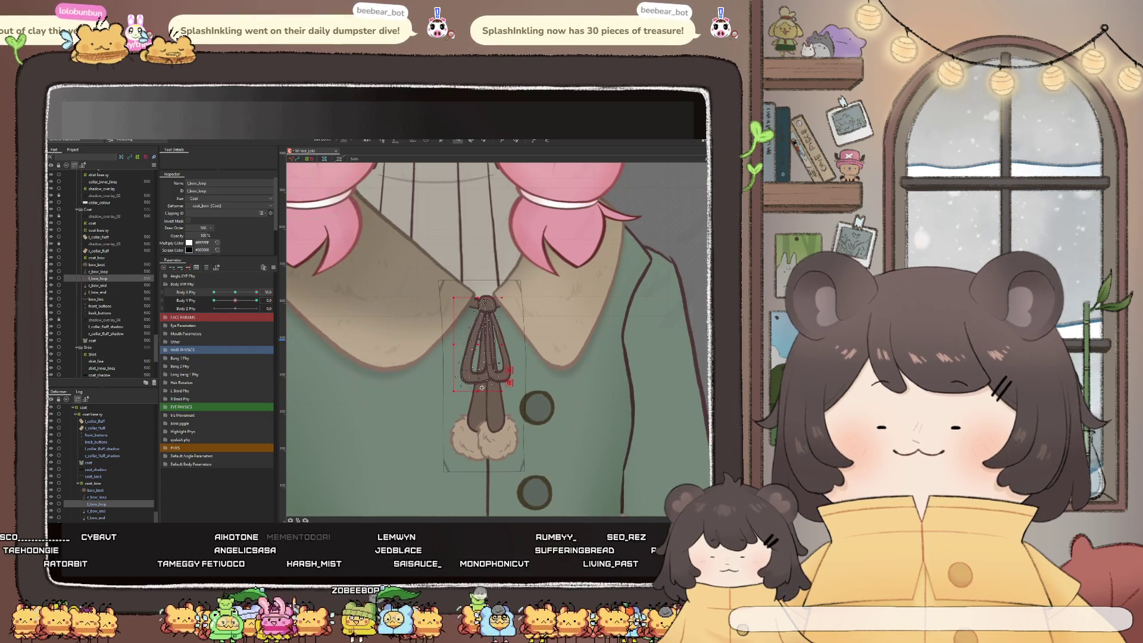
Shift r_bow_end slightly right, brush-reshape the tail at Body X Phy 11.9, and test its swing
{"action": "left_click", "coordinate": [447, 384]}
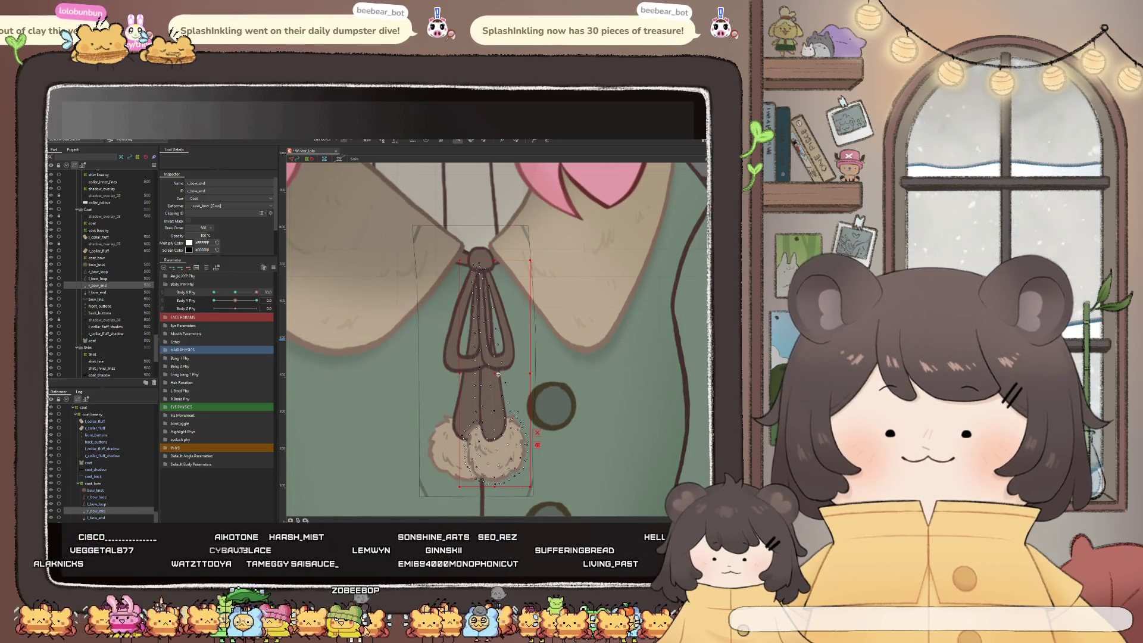
{"action": "left_click_drag", "start_coordinate": [502, 375], "coordinate": [503, 376]}
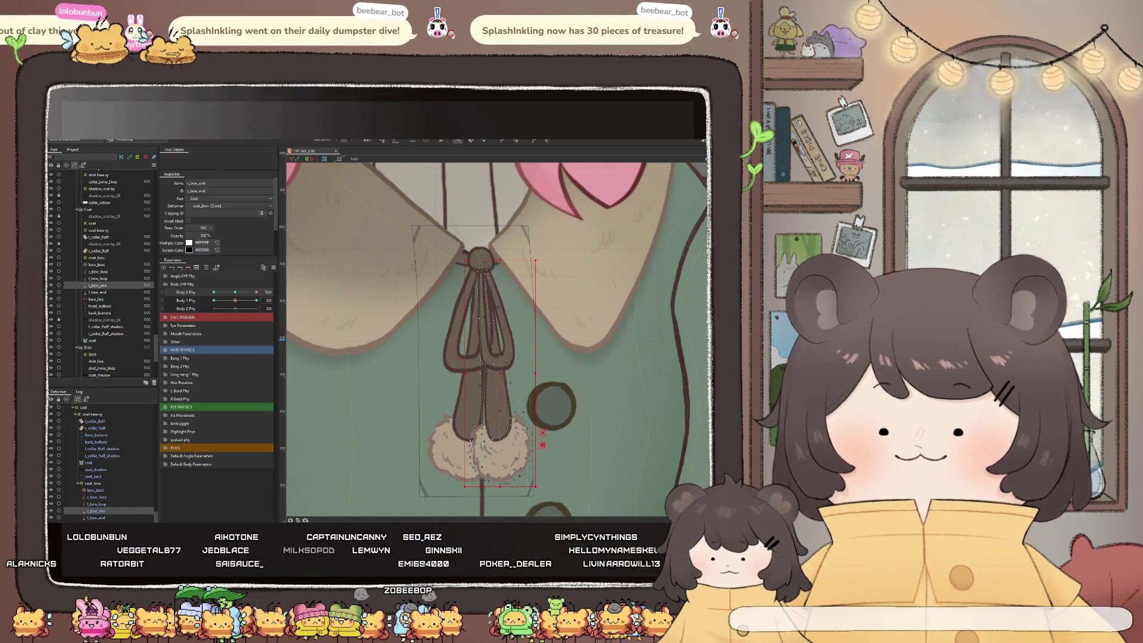
{"action": "mouse_move", "coordinate": [256, 293]}
{"action": "left_mouse_down"}
{"action": "mouse_move", "coordinate": [244, 293]}
{"action": "mouse_move", "coordinate": [259, 303]}
{"action": "left_mouse_up"}
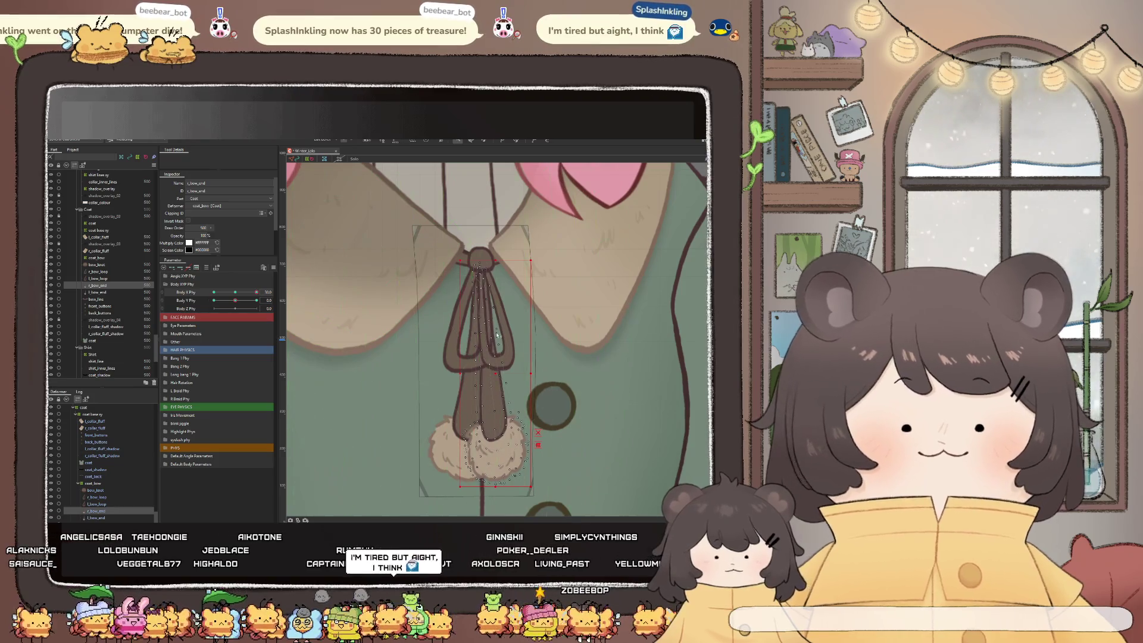
{"action": "left_click", "coordinate": [516, 142]}
{"action": "left_click_drag", "start_coordinate": [482, 246], "coordinate": [485, 248]}
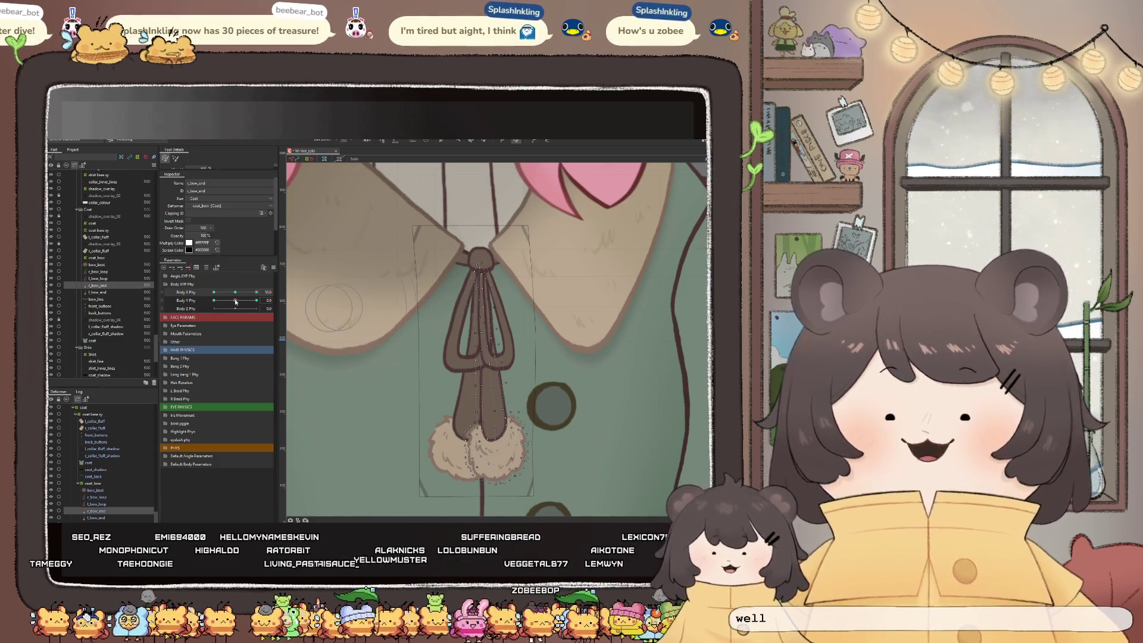
{"action": "left_click_drag", "start_coordinate": [236, 293], "coordinate": [256, 291]}
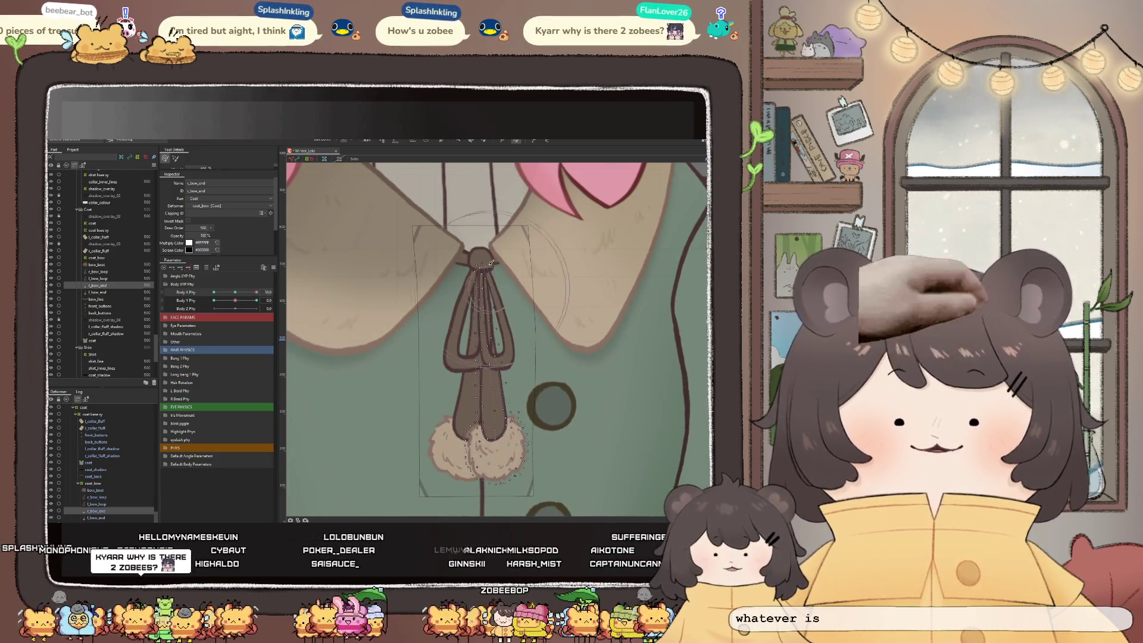
{"action": "scroll", "coordinate": [513, 363], "scroll_direction": "down", "scroll_amount": 2}
{"action": "scroll", "coordinate": [513, 364], "scroll_direction": "up", "scroll_amount": 2}
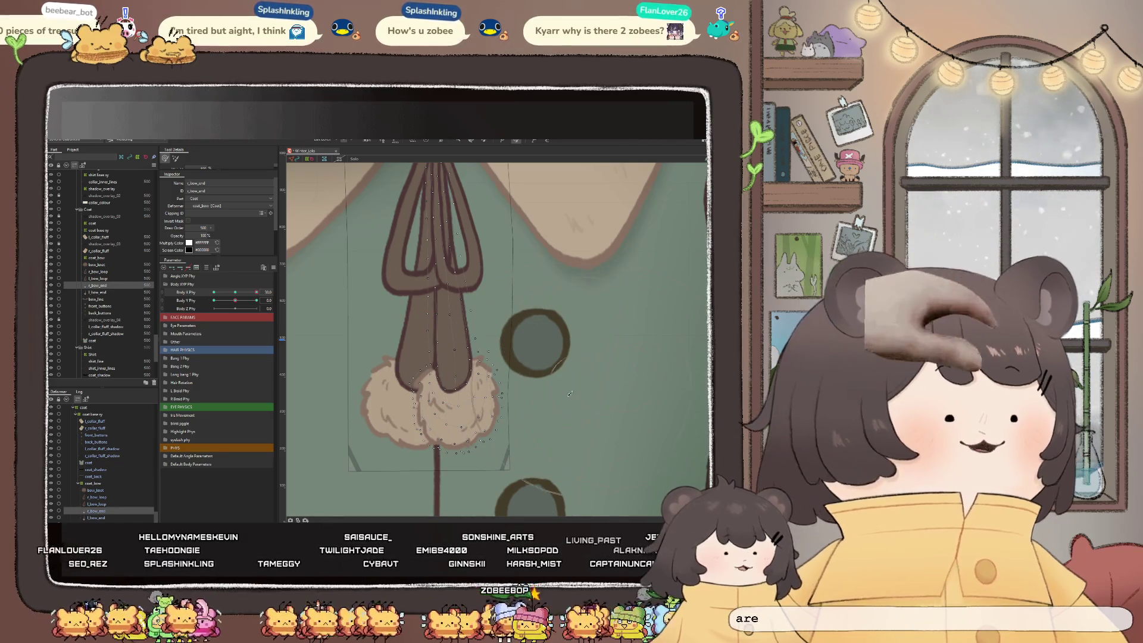
Reshape the right bow tip and pompom, then sway Body X Phy back and forth to test it
{"action": "scroll", "coordinate": [457, 420], "scroll_direction": "up", "scroll_amount": 2}
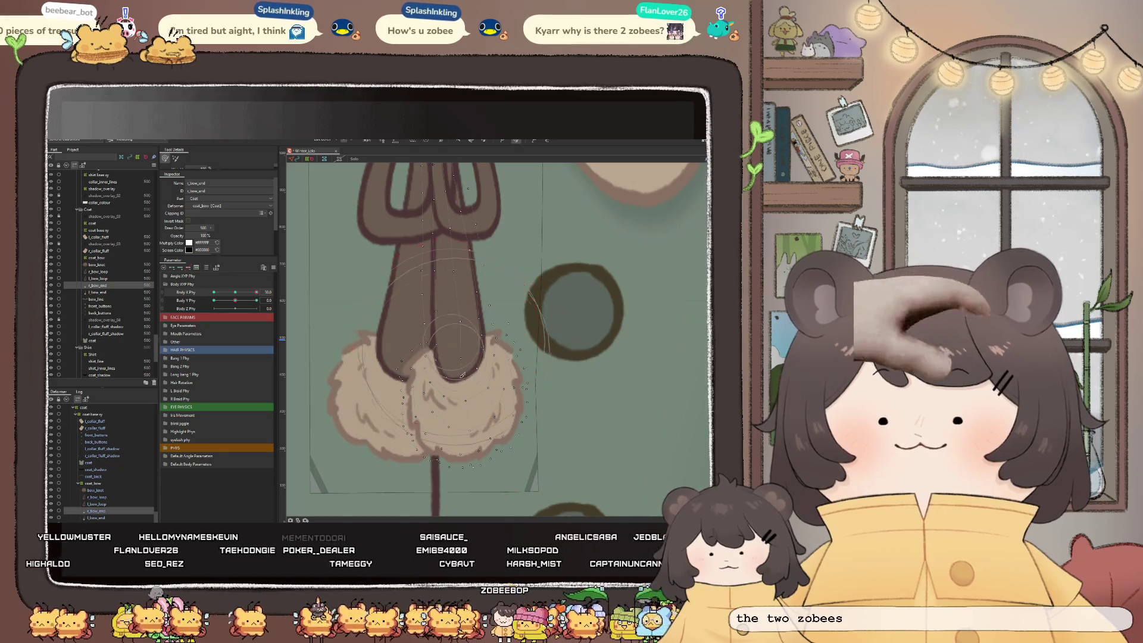
{"action": "left_click_drag", "start_coordinate": [463, 376], "coordinate": [483, 402]}
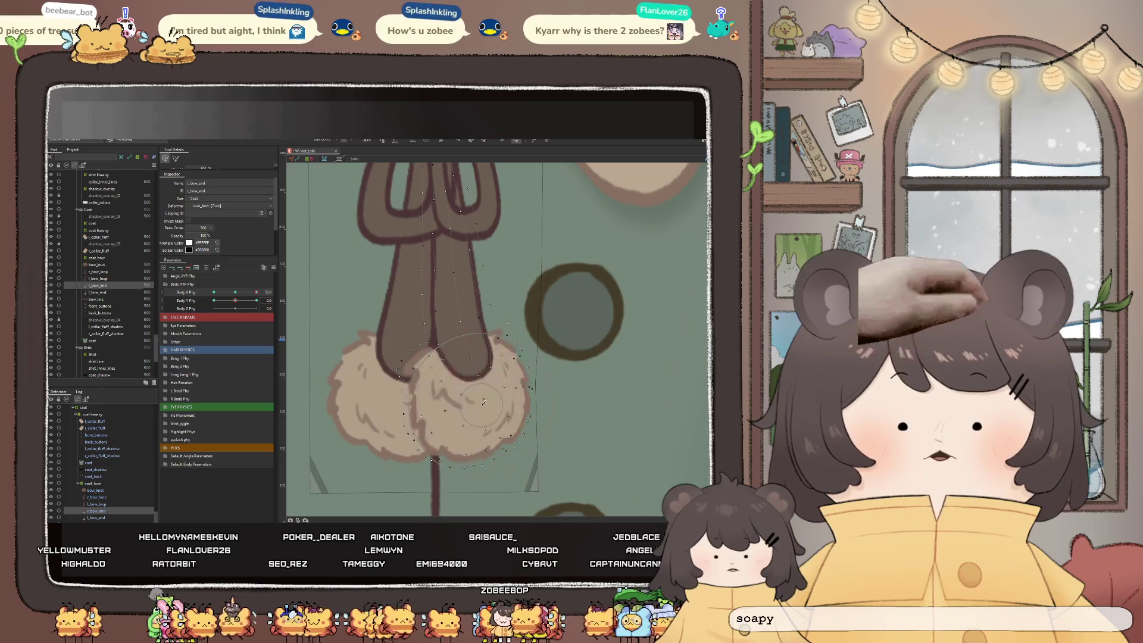
{"action": "mouse_move", "coordinate": [473, 304]}
{"action": "left_mouse_down"}
{"action": "mouse_move", "coordinate": [459, 300]}
{"action": "mouse_move", "coordinate": [482, 319]}
{"action": "left_mouse_up"}
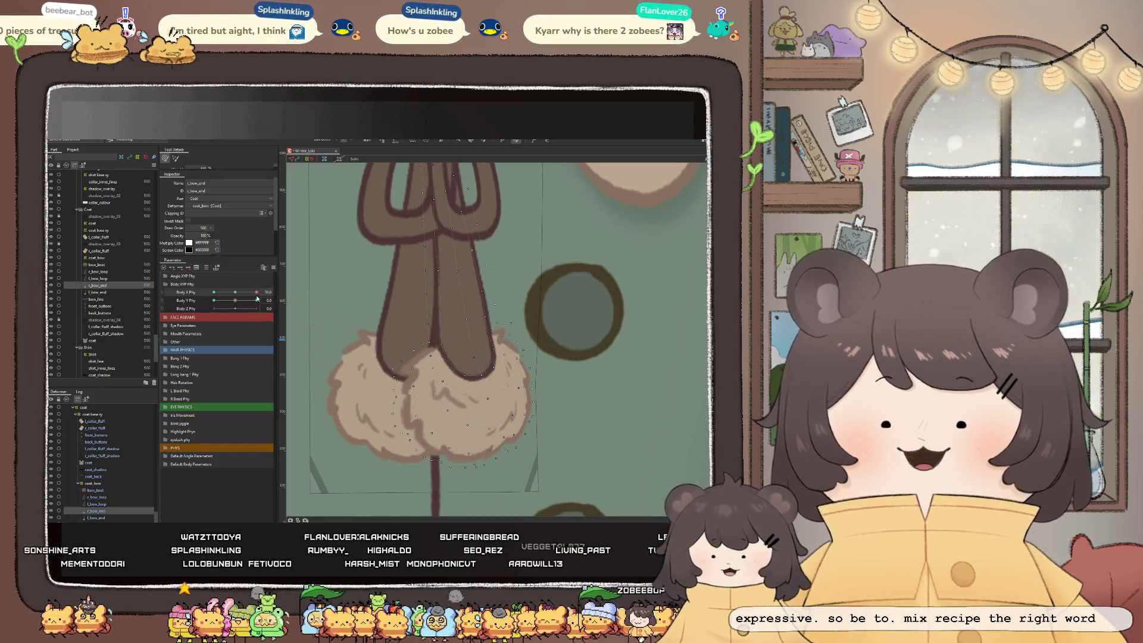
{"action": "left_click_drag", "start_coordinate": [267, 292], "coordinate": [266, 293]}
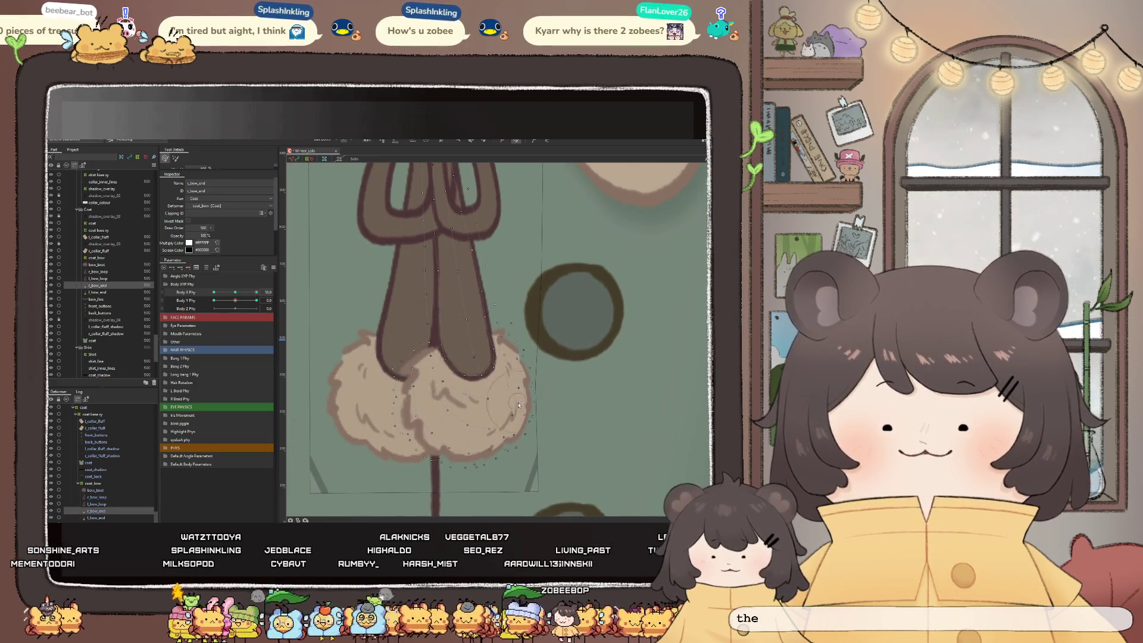
{"action": "scroll", "coordinate": [472, 398], "scroll_direction": "down", "scroll_amount": 3}
{"action": "scroll", "coordinate": [472, 397], "scroll_direction": "up", "scroll_amount": 2}
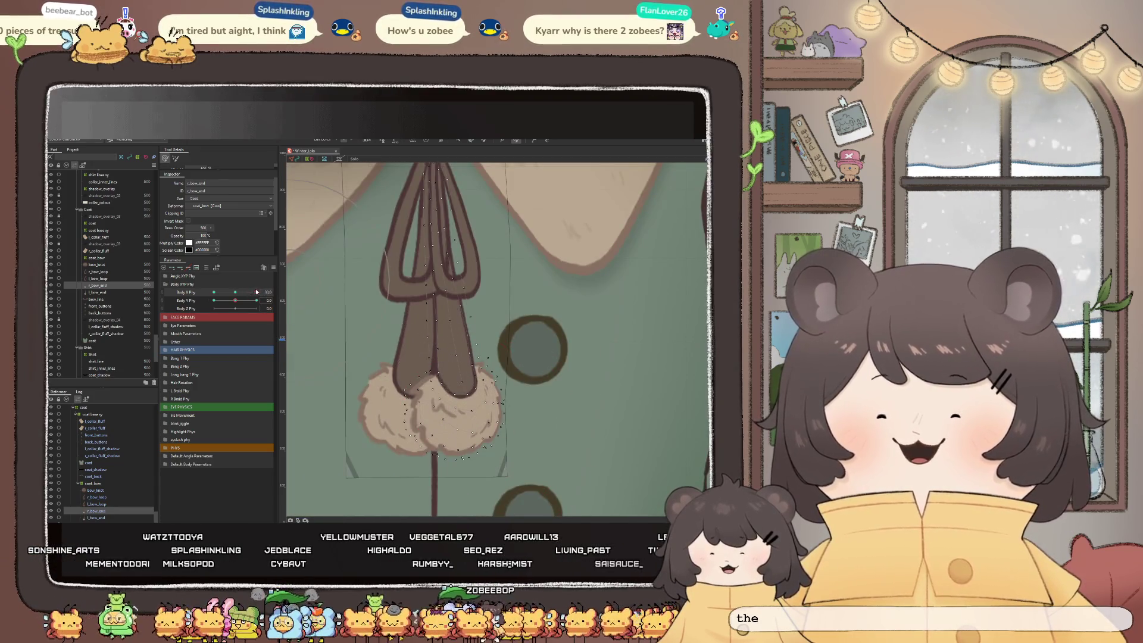
{"action": "left_click_drag", "start_coordinate": [256, 292], "coordinate": [262, 298]}
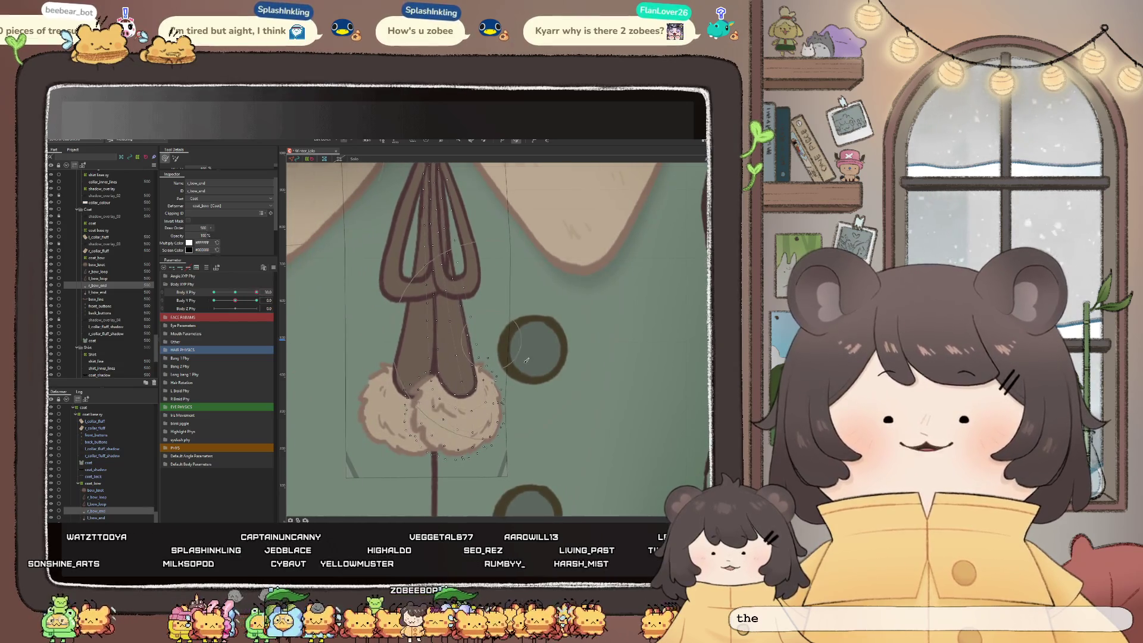
{"action": "scroll", "coordinate": [474, 399], "scroll_direction": "down", "scroll_amount": 3}
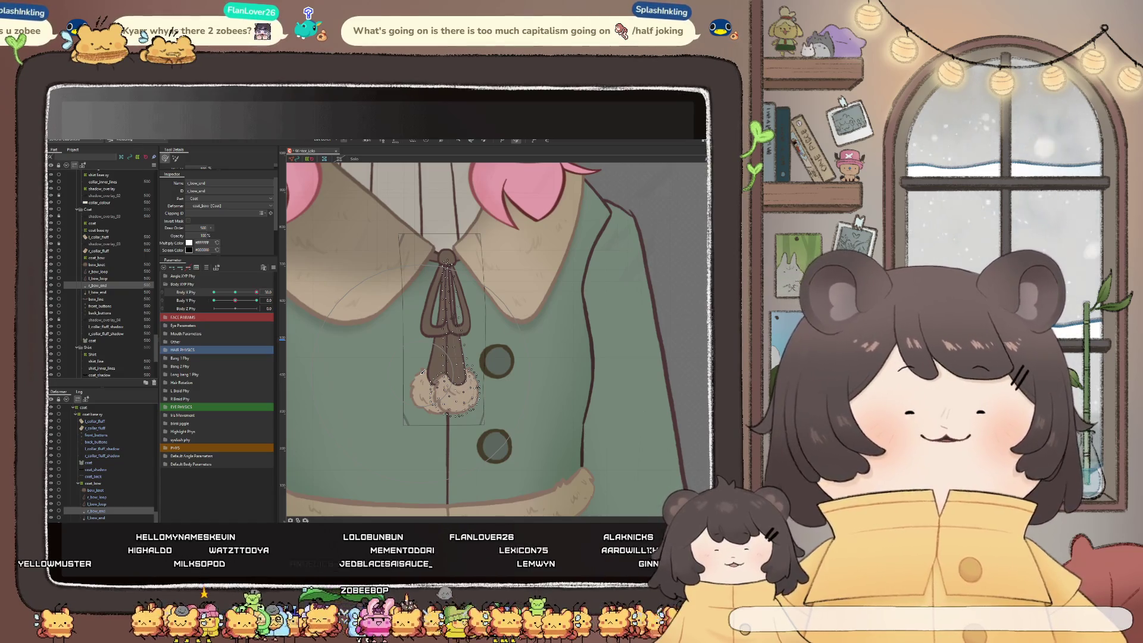
{"action": "scroll", "coordinate": [424, 375], "scroll_direction": "down", "scroll_amount": 3}
{"action": "scroll", "coordinate": [437, 425], "scroll_direction": "down", "scroll_amount": 3}
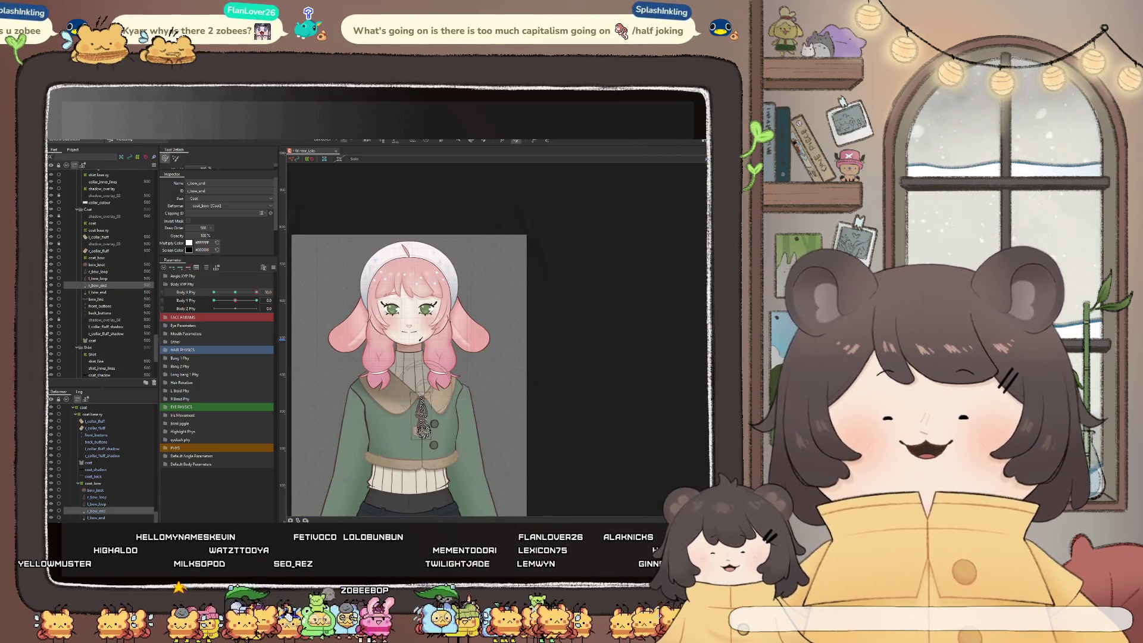
{"action": "scroll", "coordinate": [424, 412], "scroll_direction": "up", "scroll_amount": 2}
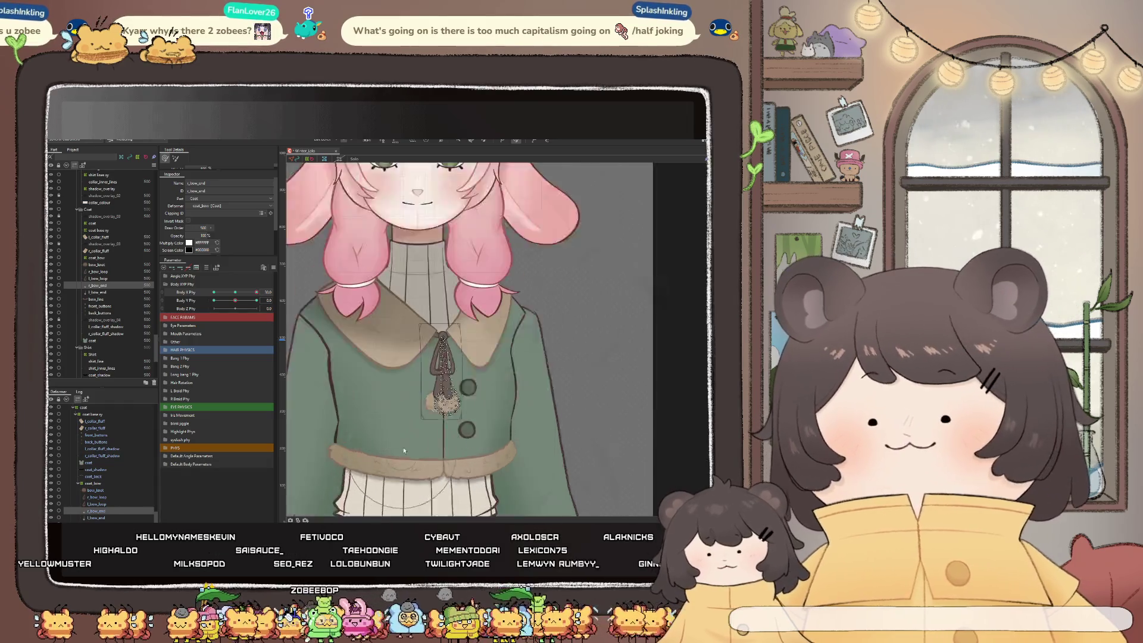
{"action": "scroll", "coordinate": [440, 369], "scroll_direction": "up", "scroll_amount": 2}
{"action": "scroll", "coordinate": [460, 326], "scroll_direction": "up", "scroll_amount": 2}
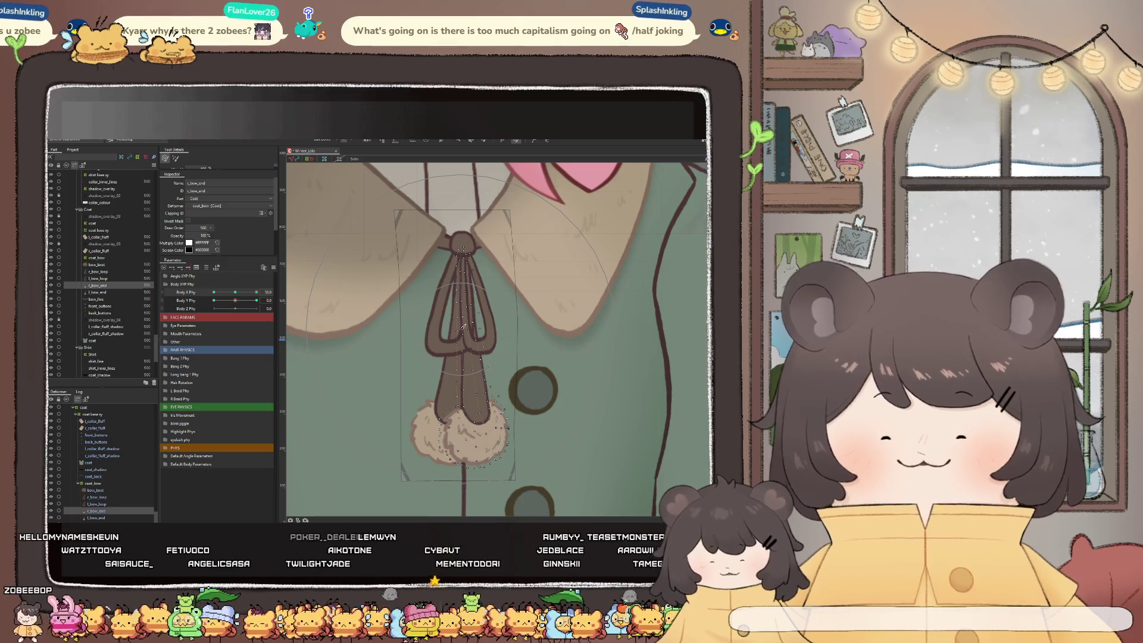
{"action": "scroll", "coordinate": [462, 327], "scroll_direction": "down", "scroll_amount": 2}
{"action": "scroll", "coordinate": [467, 394], "scroll_direction": "up", "scroll_amount": 2}
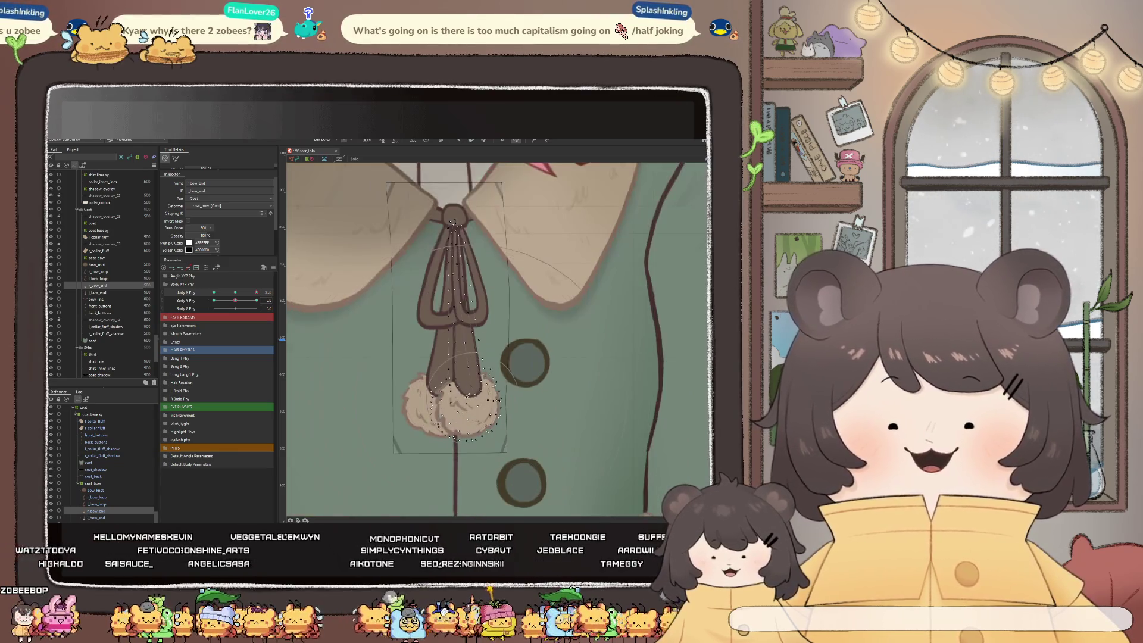
Select l_bow_end and nudge its mesh at lowered Body X Phy, undoing and shifting it back left
{"action": "left_click", "coordinate": [95, 517]}
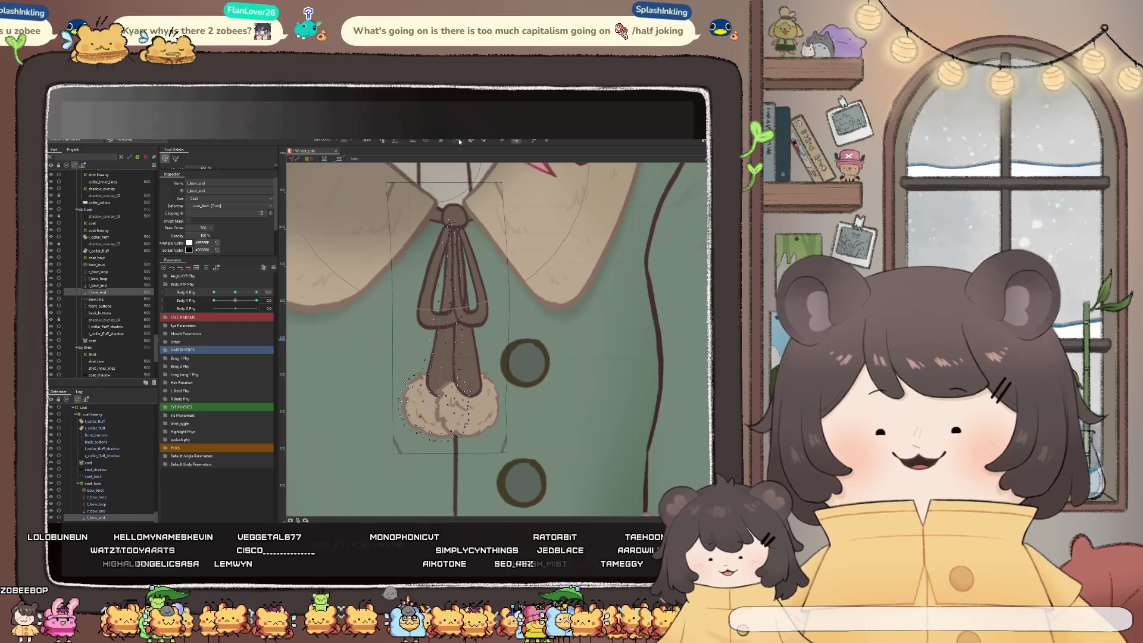
{"action": "mouse_move", "coordinate": [257, 292]}
{"action": "left_mouse_down"}
{"action": "mouse_move", "coordinate": [248, 295]}
{"action": "mouse_move", "coordinate": [279, 296]}
{"action": "left_mouse_up"}
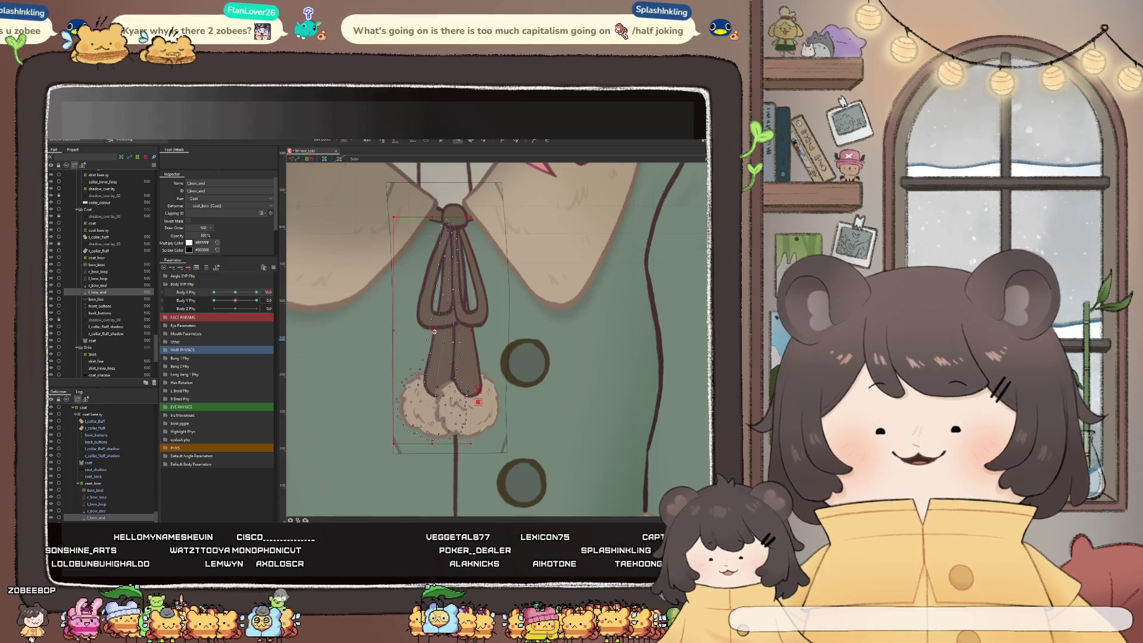
{"action": "left_click_drag", "start_coordinate": [256, 293], "coordinate": [273, 300]}
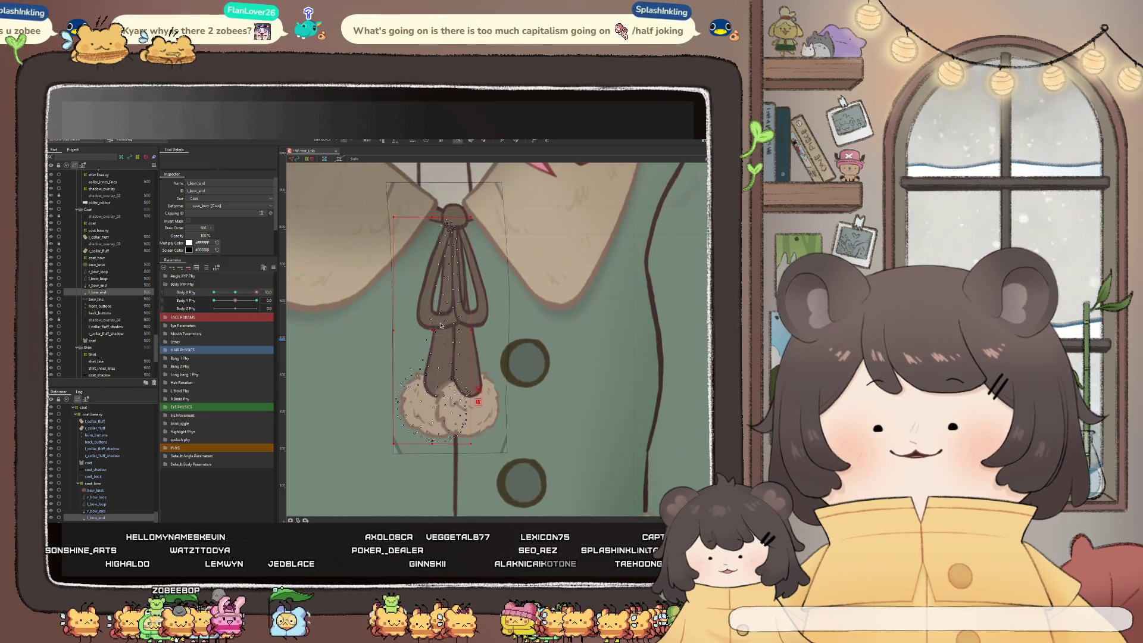
{"action": "left_click_drag", "start_coordinate": [437, 326], "coordinate": [438, 327]}
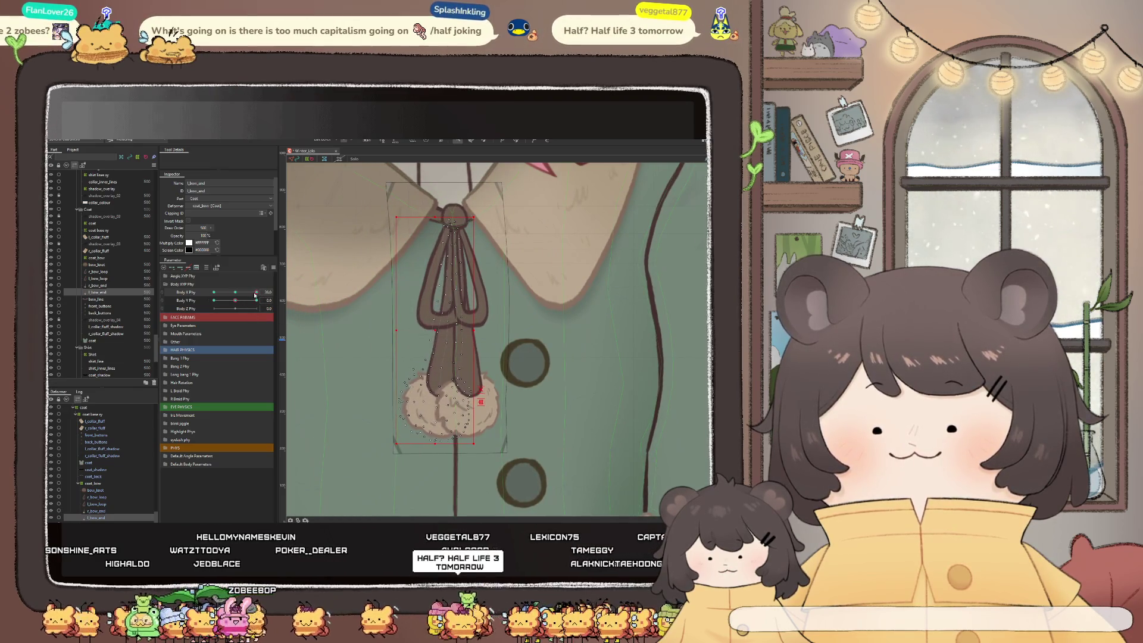
{"action": "left_click_drag", "start_coordinate": [256, 293], "coordinate": [249, 302]}
{"action": "key", "text": "ctrl+z"}
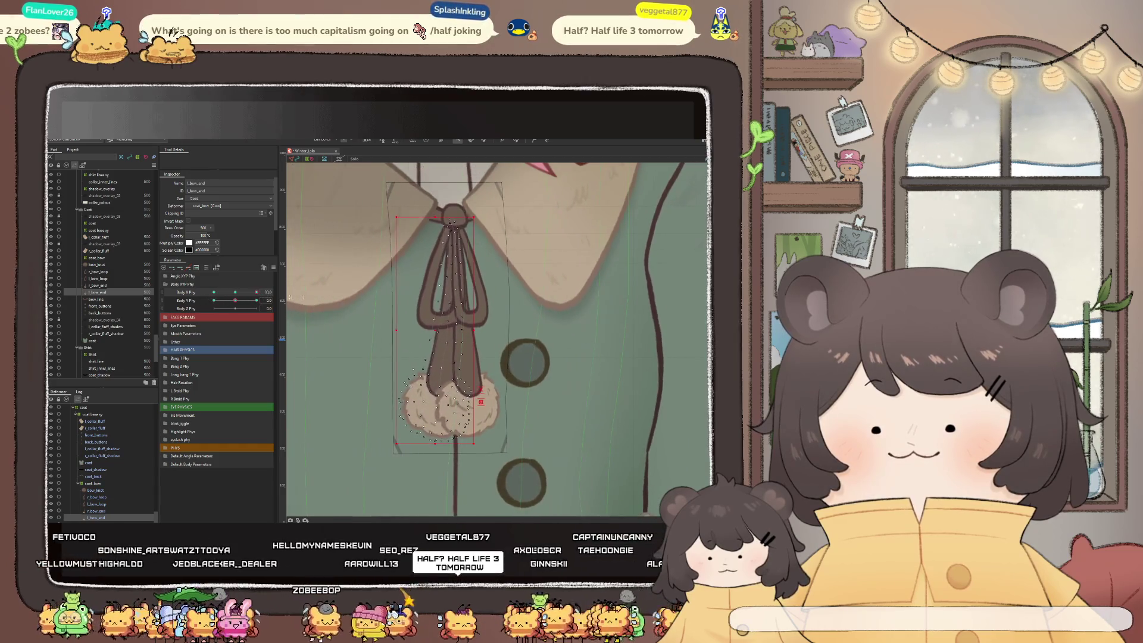
{"action": "left_click_drag", "start_coordinate": [433, 331], "coordinate": [431, 331]}
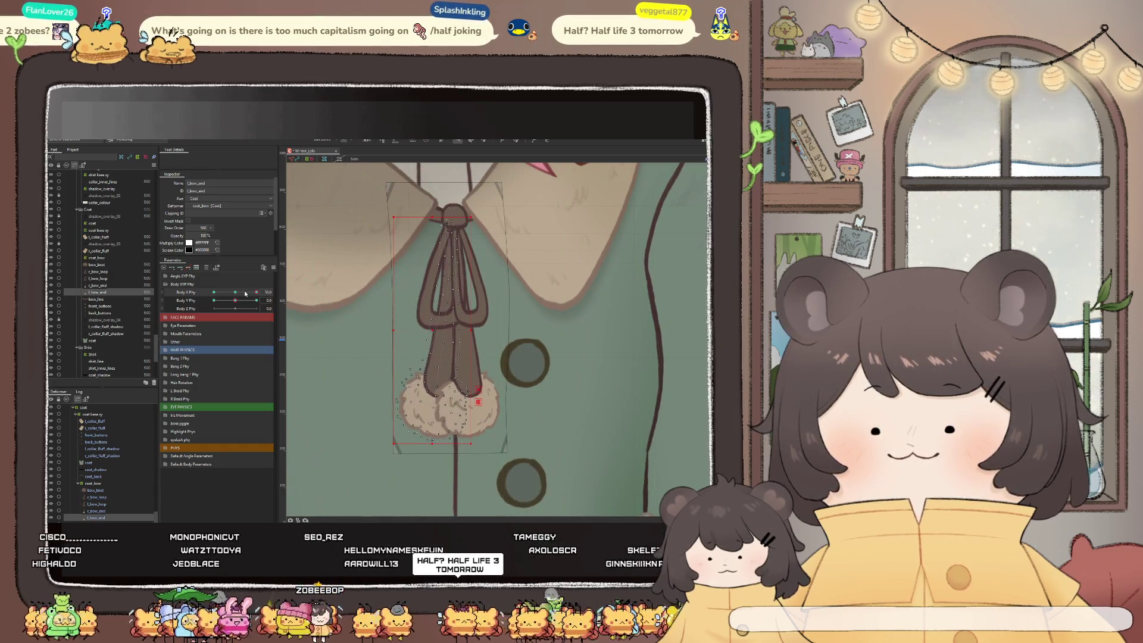
Reshape the bow's knot near the collar with the deform brush
{"action": "left_click", "coordinate": [506, 362]}
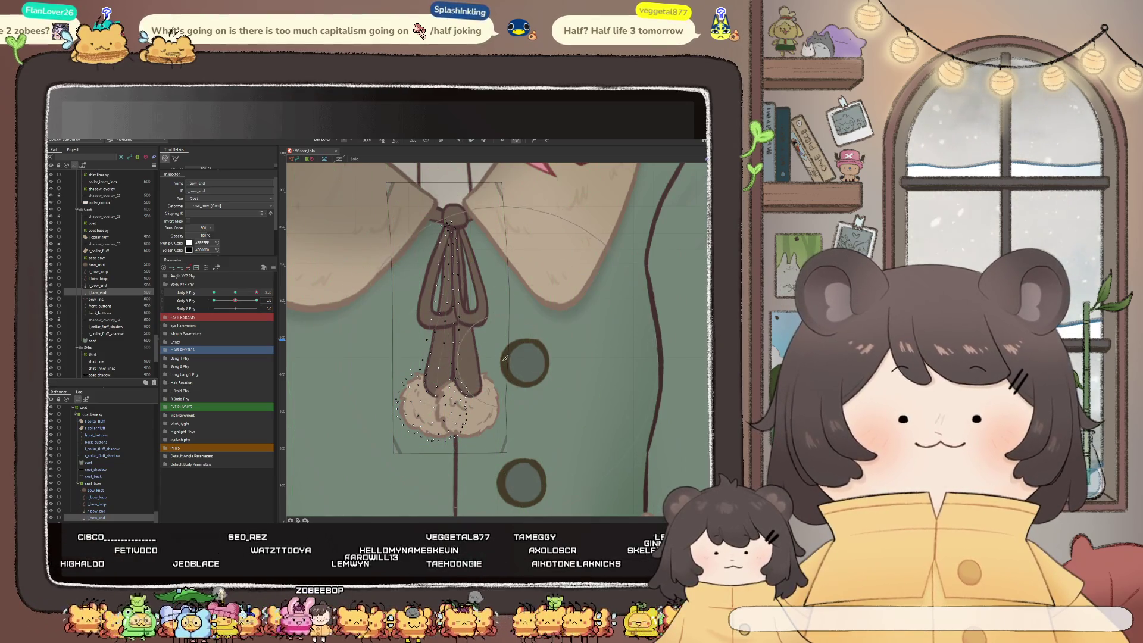
{"action": "scroll", "coordinate": [500, 315], "scroll_direction": "up", "scroll_amount": 2}
{"action": "left_click_drag", "start_coordinate": [458, 261], "coordinate": [444, 237]}
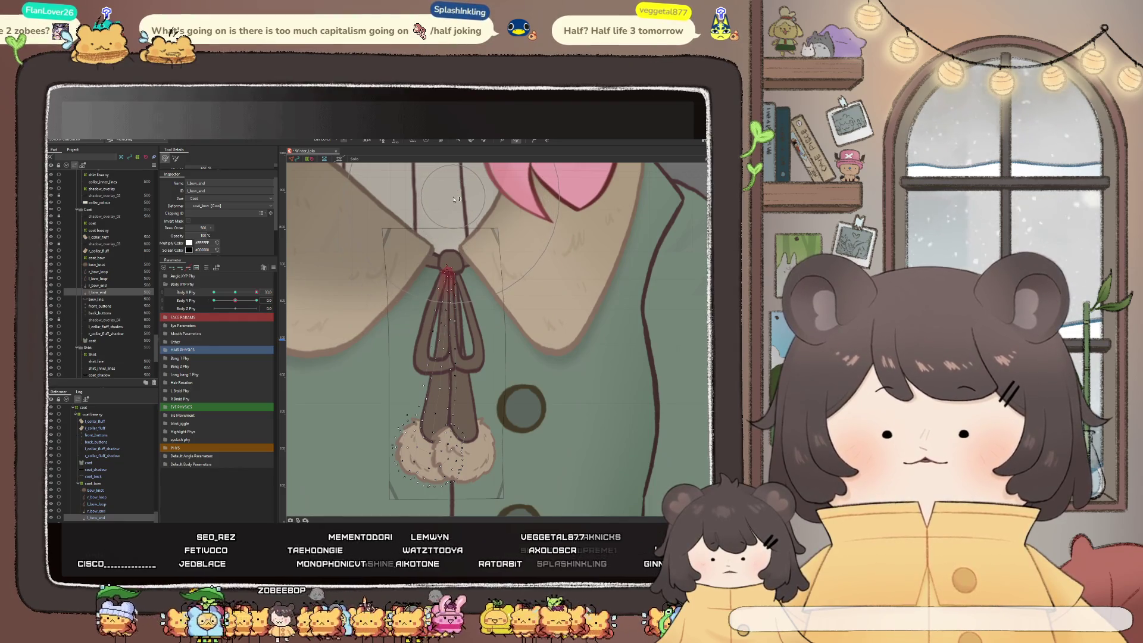
{"action": "scroll", "coordinate": [454, 219], "scroll_direction": "down", "scroll_amount": 2}
{"action": "scroll", "coordinate": [417, 250], "scroll_direction": "down", "scroll_amount": 2}
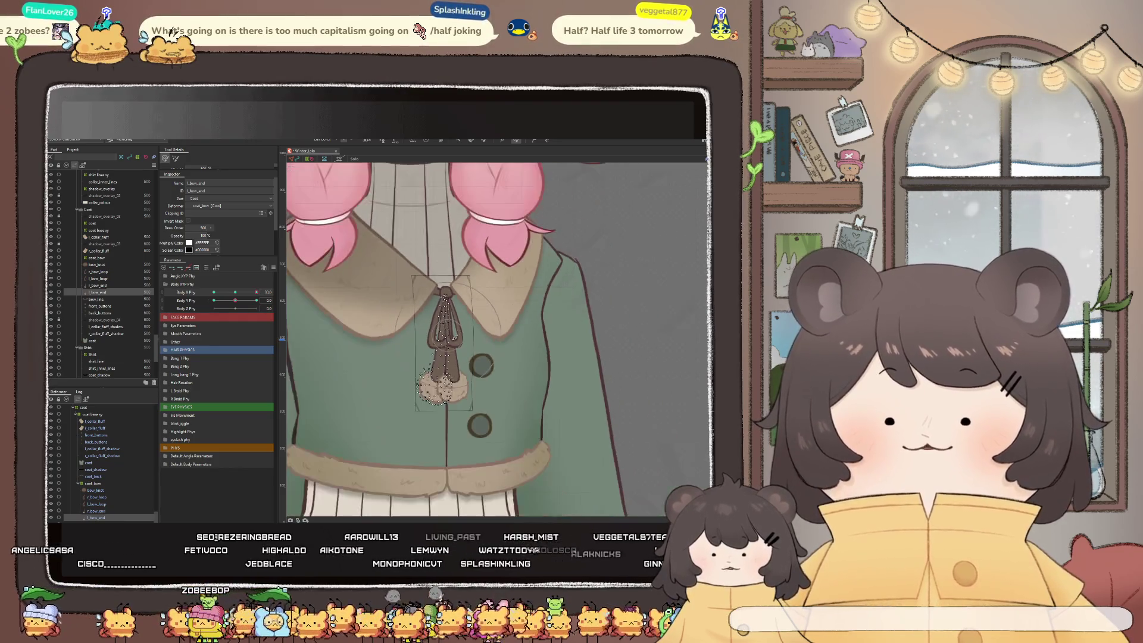
{"action": "scroll", "coordinate": [333, 293], "scroll_direction": "up", "scroll_amount": 4}
Push Body X Phy to its leftmost -10 pose to view the deformed coat and bow
{"action": "mouse_move", "coordinate": [256, 292]}
{"action": "left_mouse_down"}
{"action": "mouse_move", "coordinate": [211, 298]}
{"action": "mouse_move", "coordinate": [268, 299]}
{"action": "left_mouse_up"}
{"action": "scroll", "coordinate": [508, 323], "scroll_direction": "down", "scroll_amount": 3}
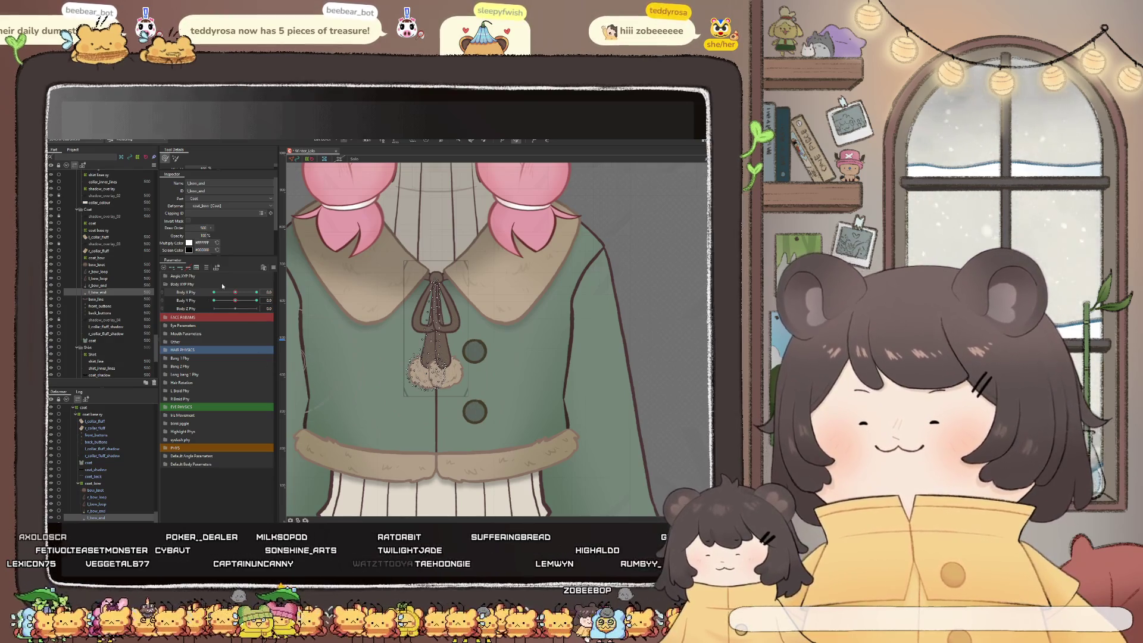
{"action": "mouse_move", "coordinate": [235, 293]}
{"action": "left_mouse_down"}
{"action": "mouse_move", "coordinate": [191, 299]}
{"action": "mouse_move", "coordinate": [515, 253]}
{"action": "left_mouse_up"}
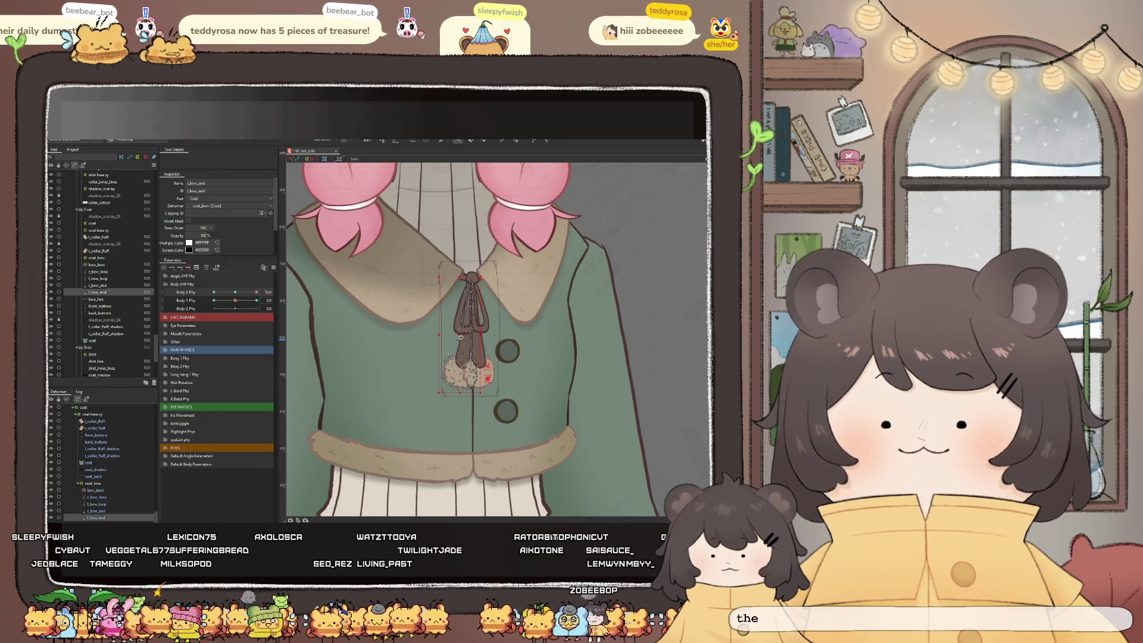
{"action": "left_click", "coordinate": [93, 278]}
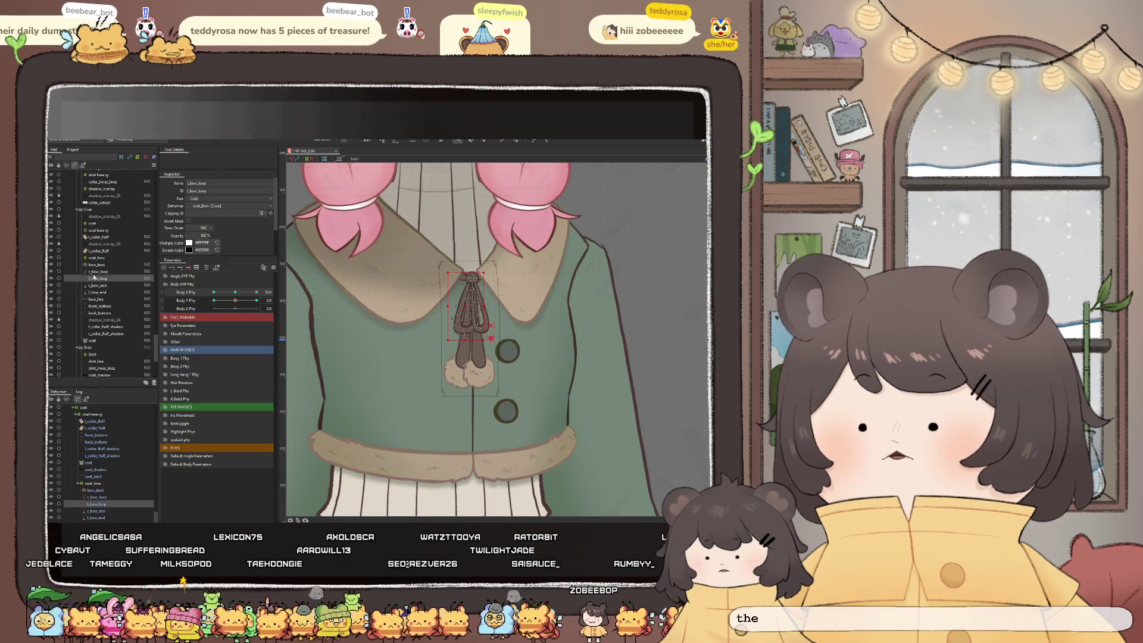
{"action": "scroll", "coordinate": [473, 306], "scroll_direction": "up", "scroll_amount": 2}
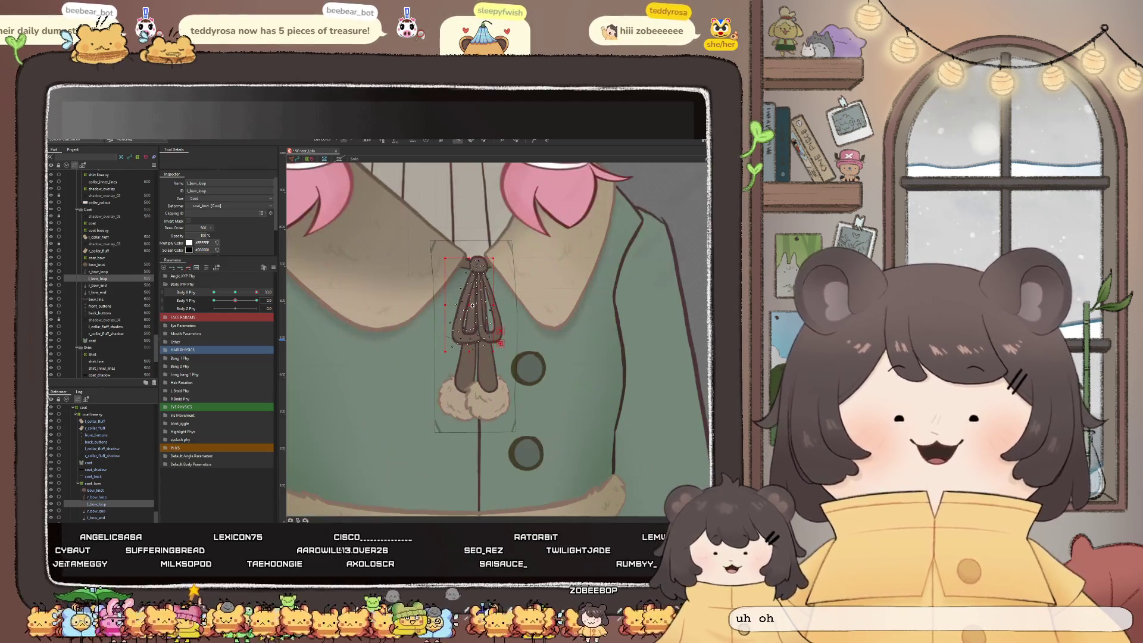
{"action": "left_click_drag", "start_coordinate": [473, 305], "coordinate": [471, 304]}
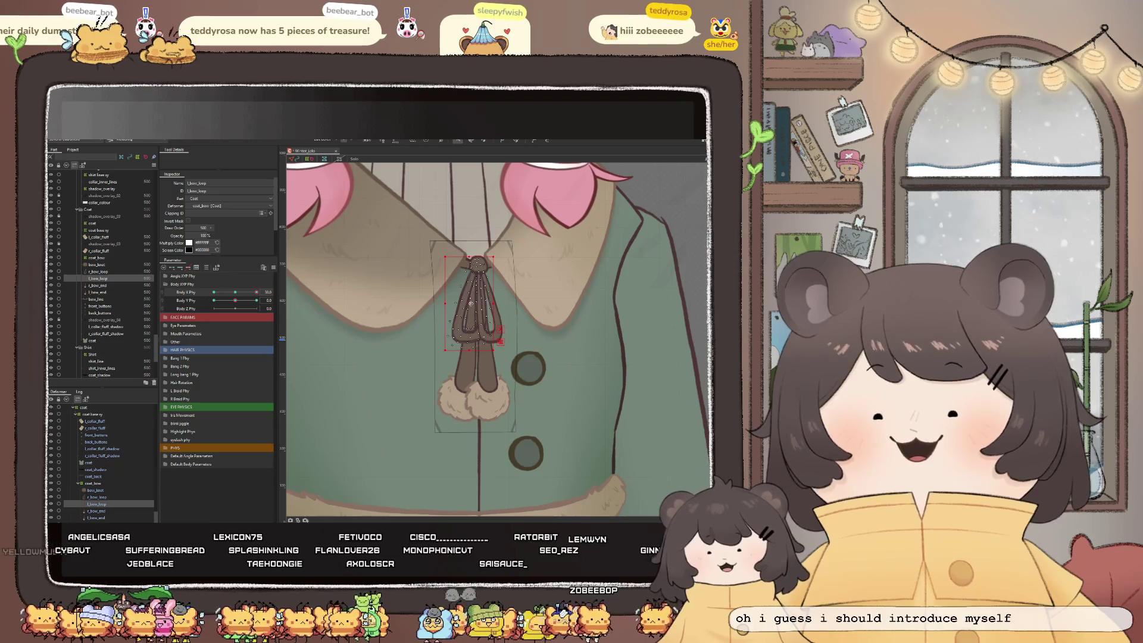
{"action": "key", "text": "ctrl+z"}
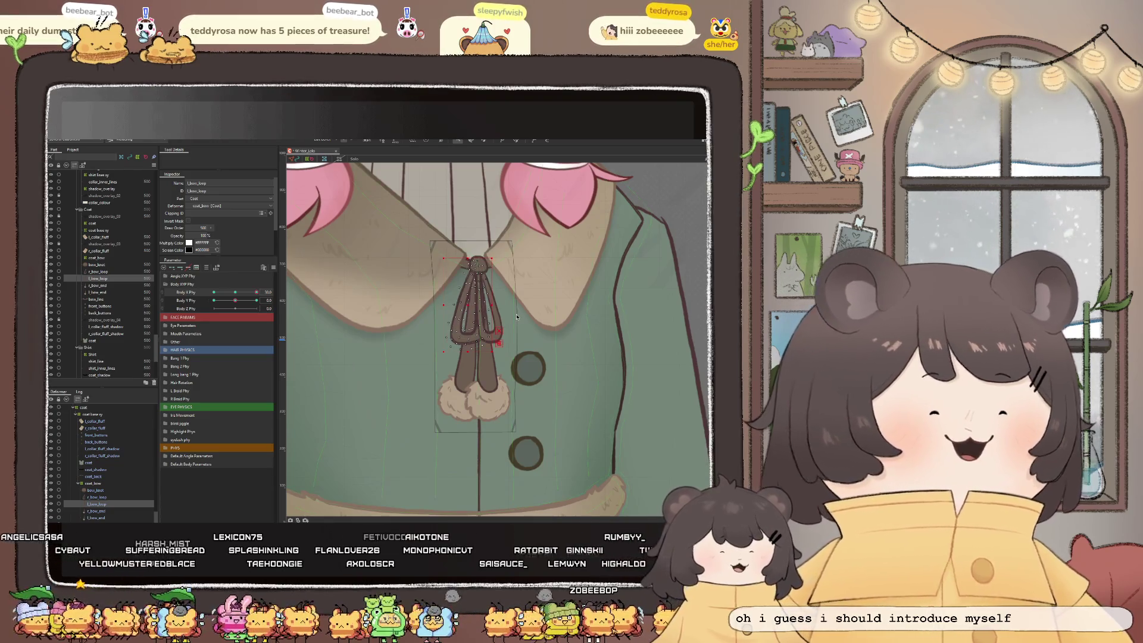
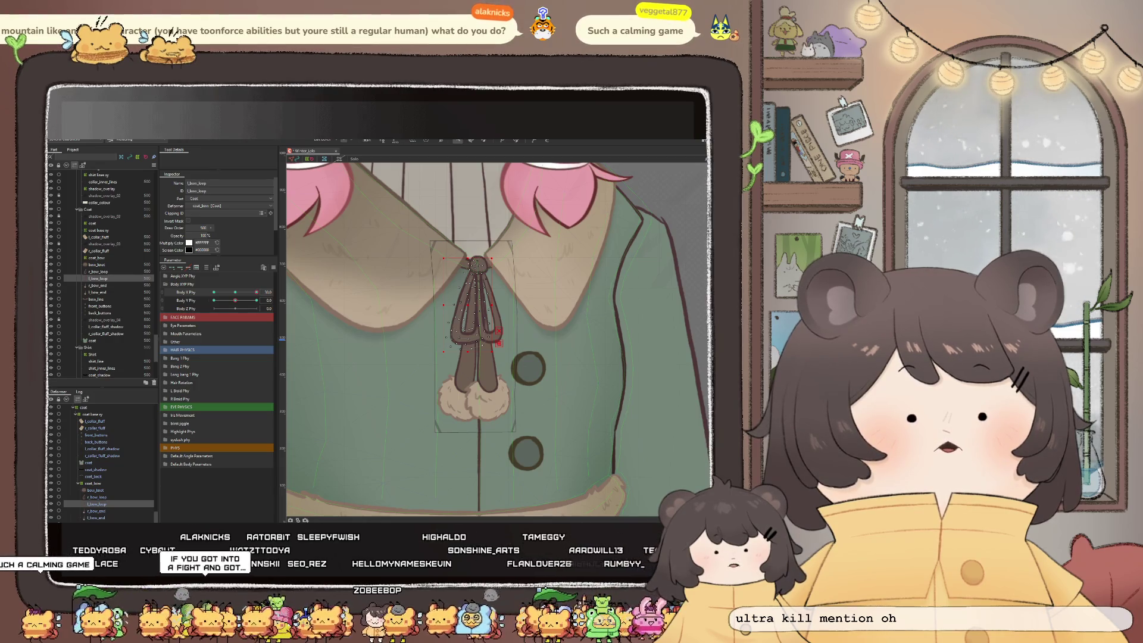
Swing Body X Phy sideways and back to test the bow's sway, then select the l_bow_end pompom
{"action": "scroll", "coordinate": [462, 411], "scroll_direction": "down", "scroll_amount": 2}
{"action": "scroll", "coordinate": [408, 327], "scroll_direction": "down", "scroll_amount": 2}
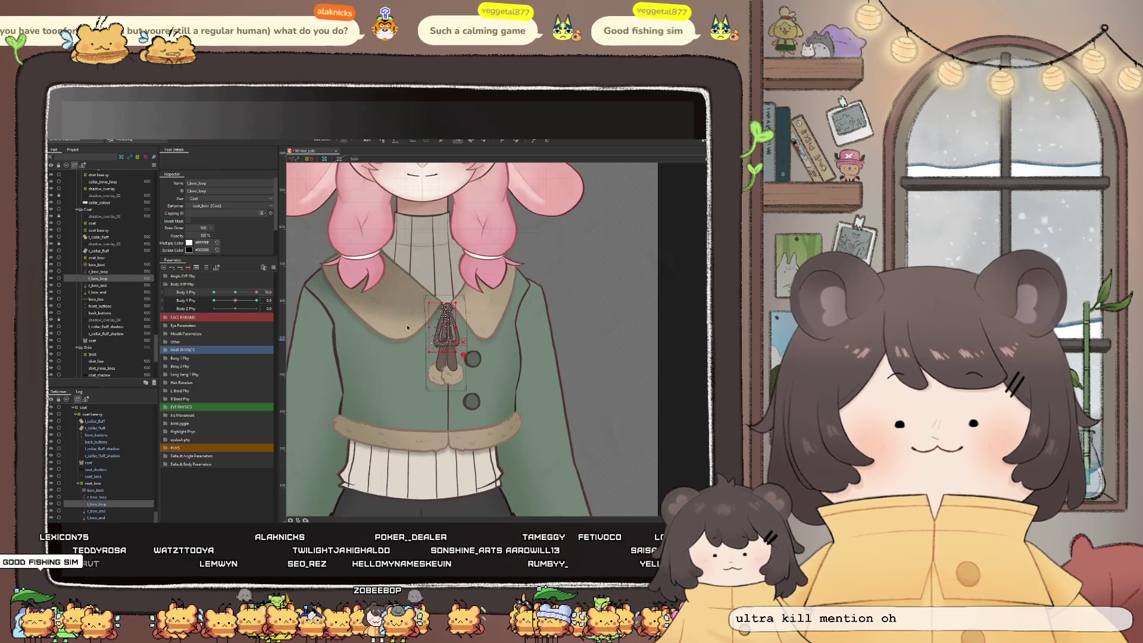
{"action": "scroll", "coordinate": [409, 294], "scroll_direction": "up", "scroll_amount": 2}
{"action": "left_click_drag", "start_coordinate": [256, 291], "coordinate": [212, 293]}
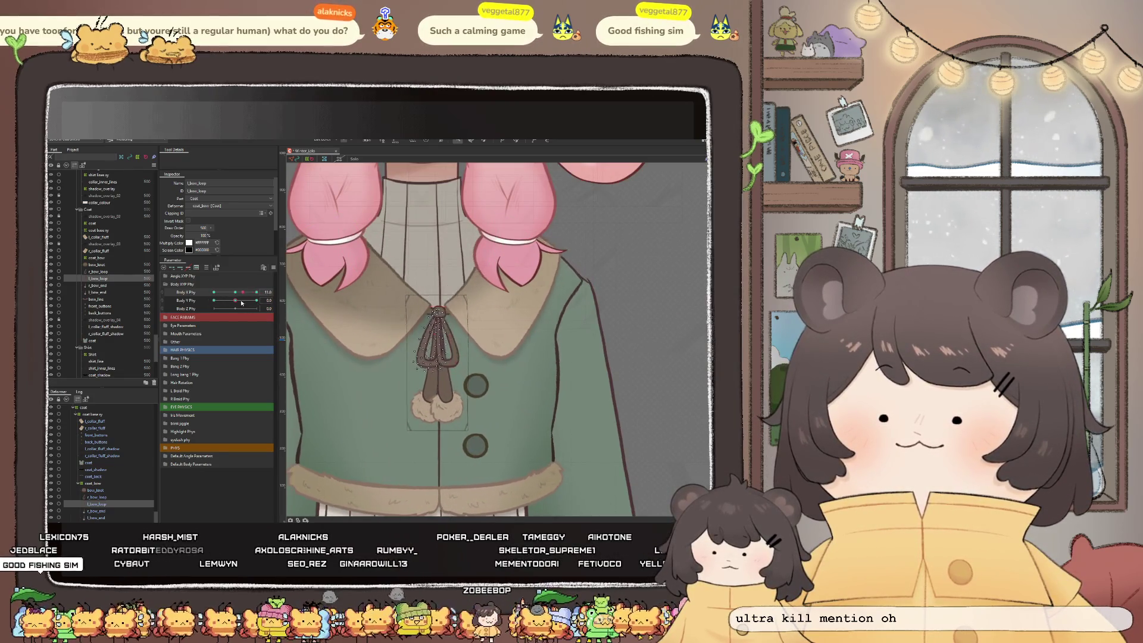
{"action": "left_click_drag", "start_coordinate": [214, 292], "coordinate": [256, 291]}
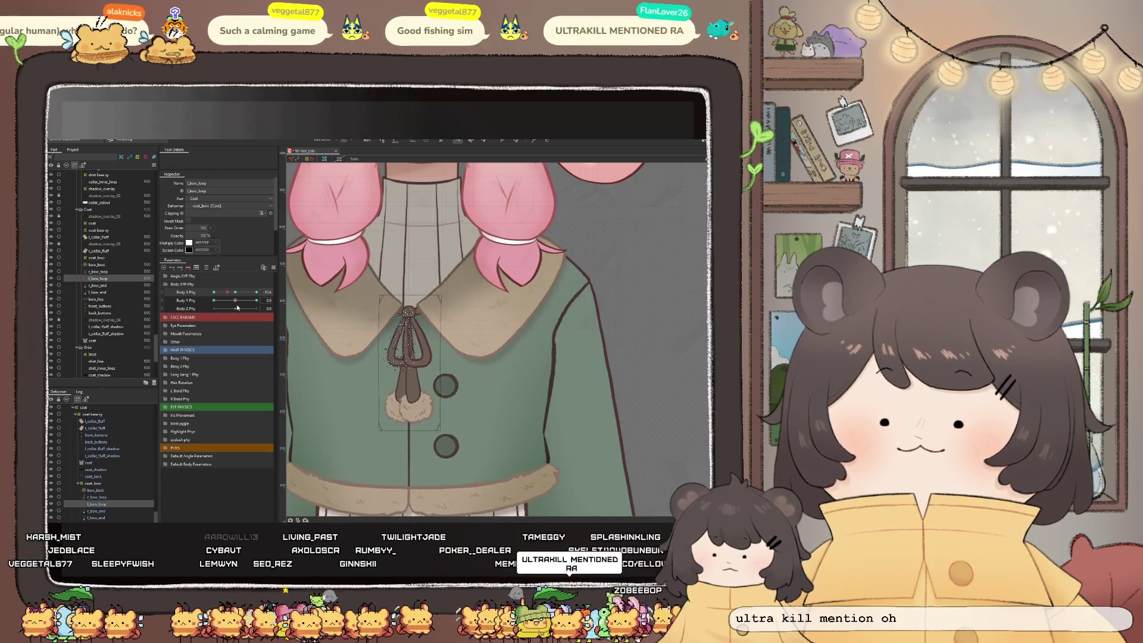
{"action": "scroll", "coordinate": [446, 423], "scroll_direction": "up", "scroll_amount": 2}
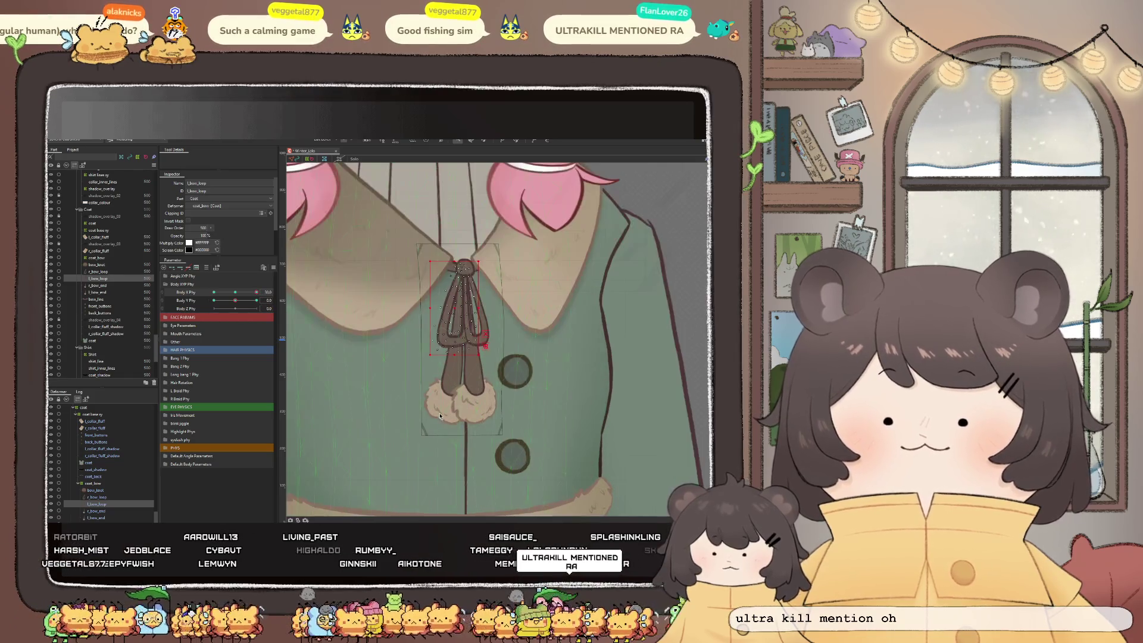
{"action": "left_click", "coordinate": [439, 411]}
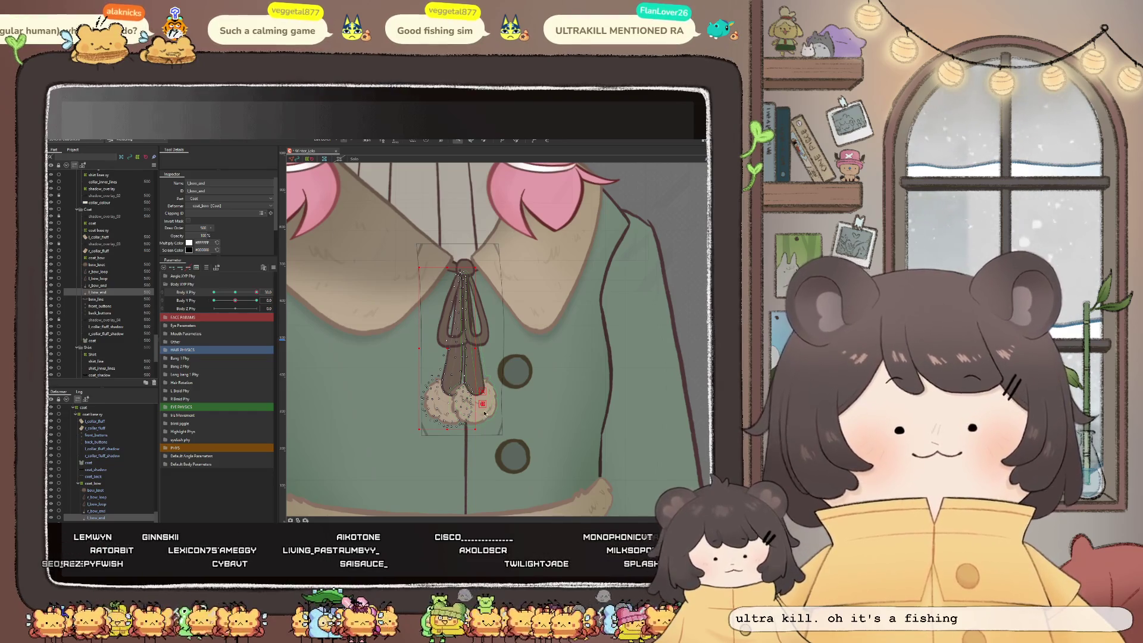
Zoom in close and centre the view on the bow's pompoms to work on the l_bow_end mesh
{"action": "scroll", "coordinate": [461, 410], "scroll_direction": "up", "scroll_amount": 3}
{"action": "scroll", "coordinate": [454, 412], "scroll_direction": "up", "scroll_amount": 2}
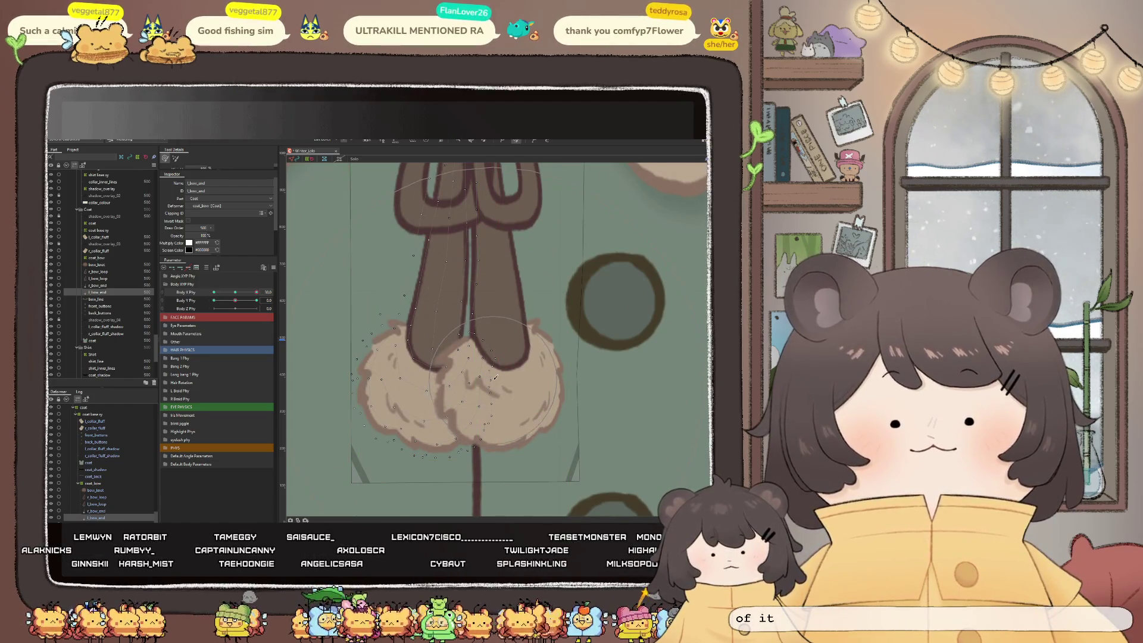
{"action": "scroll", "coordinate": [489, 337], "scroll_direction": "up", "scroll_amount": 3}
{"action": "scroll", "coordinate": [481, 306], "scroll_direction": "down", "scroll_amount": 3}
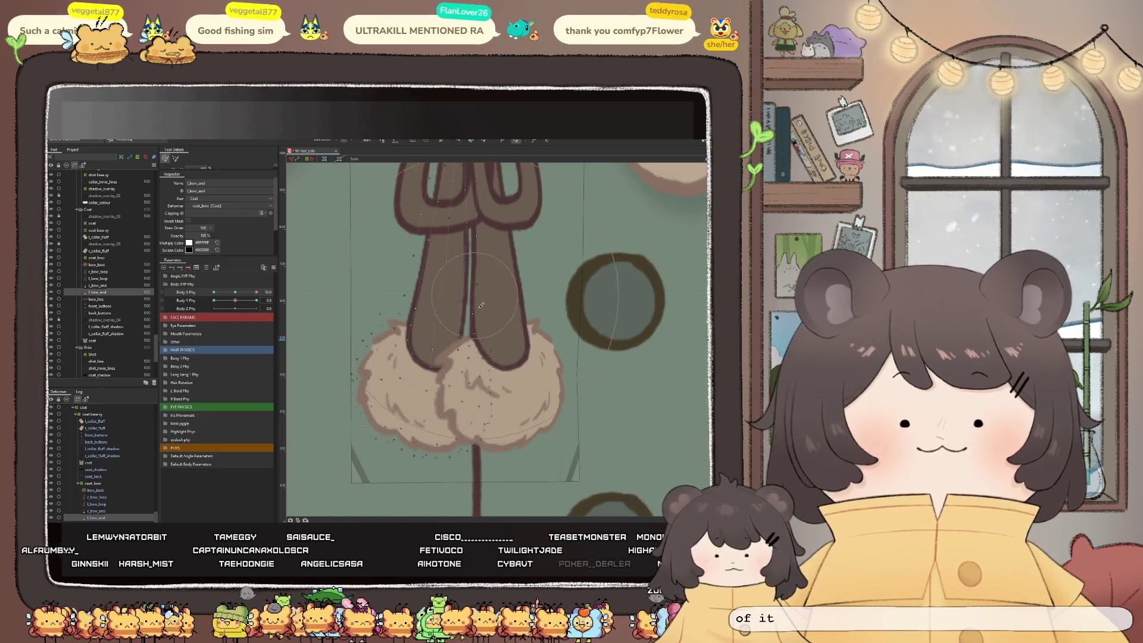
{"action": "scroll", "coordinate": [497, 320], "scroll_direction": "down", "scroll_amount": 1}
{"action": "scroll", "coordinate": [497, 363], "scroll_direction": "down", "scroll_amount": 1}
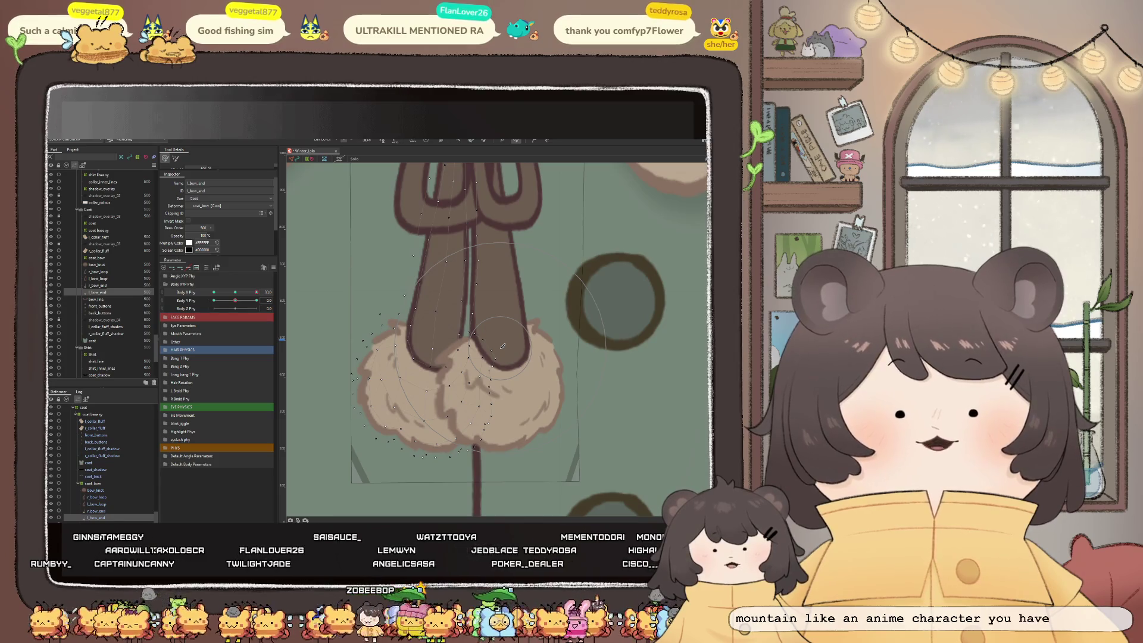
{"action": "left_click_drag", "start_coordinate": [502, 346], "coordinate": [474, 387]}
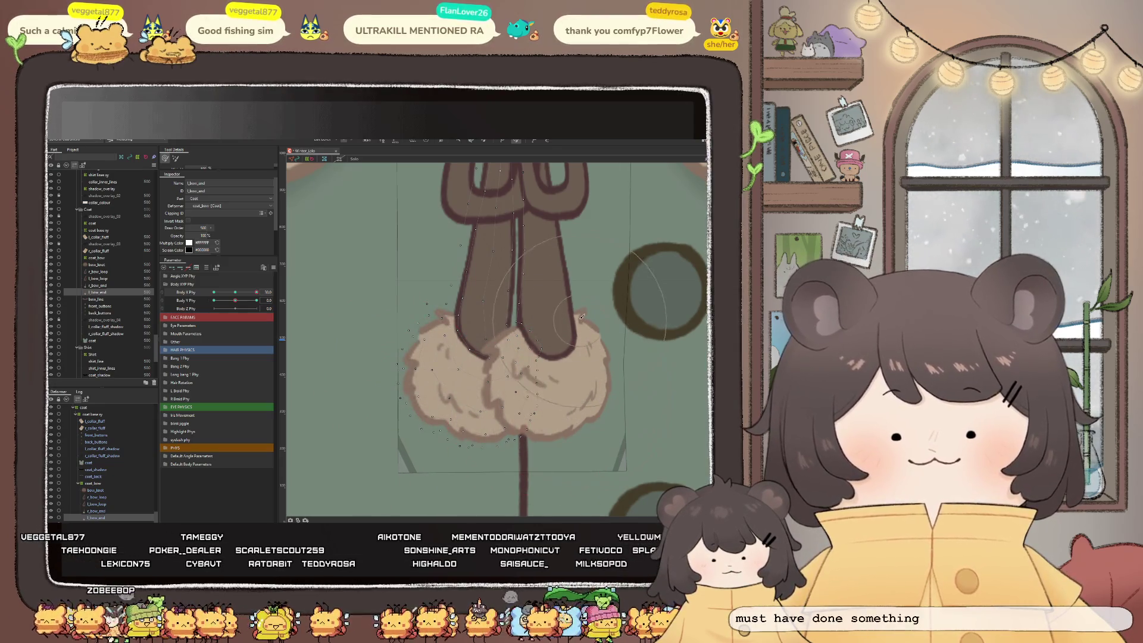
{"action": "scroll", "coordinate": [588, 315], "scroll_direction": "down", "scroll_amount": 5}
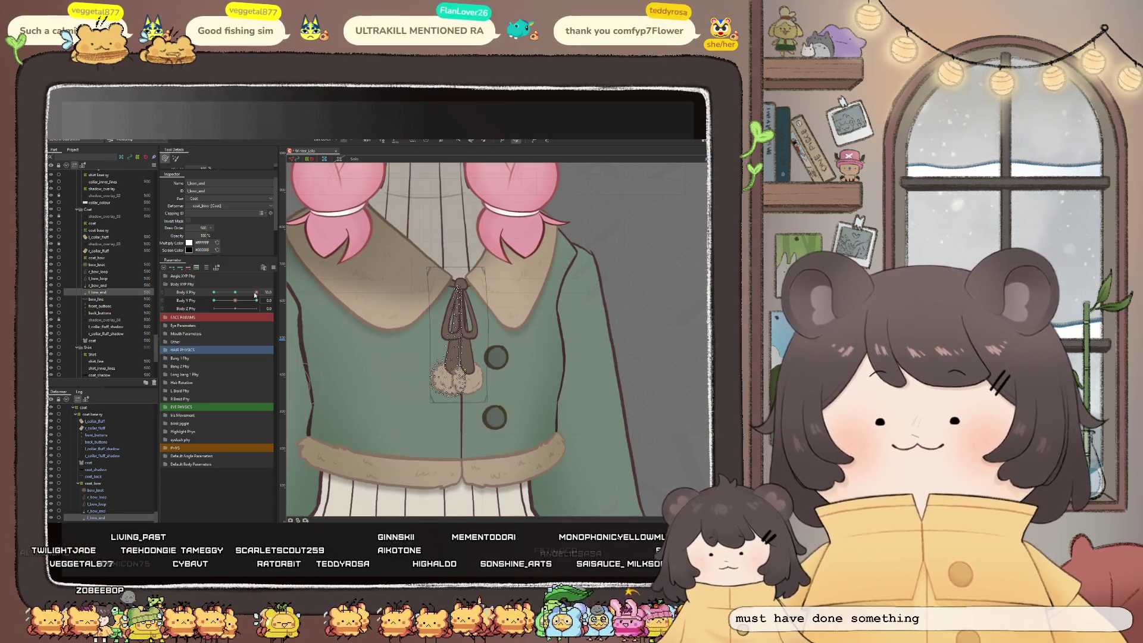
Return Body X Phy to 0, deselect the bow part, and zoom out to the whole model
{"action": "mouse_move", "coordinate": [256, 292]}
{"action": "left_mouse_down"}
{"action": "mouse_move", "coordinate": [226, 301]}
{"action": "mouse_move", "coordinate": [250, 292]}
{"action": "left_mouse_up"}
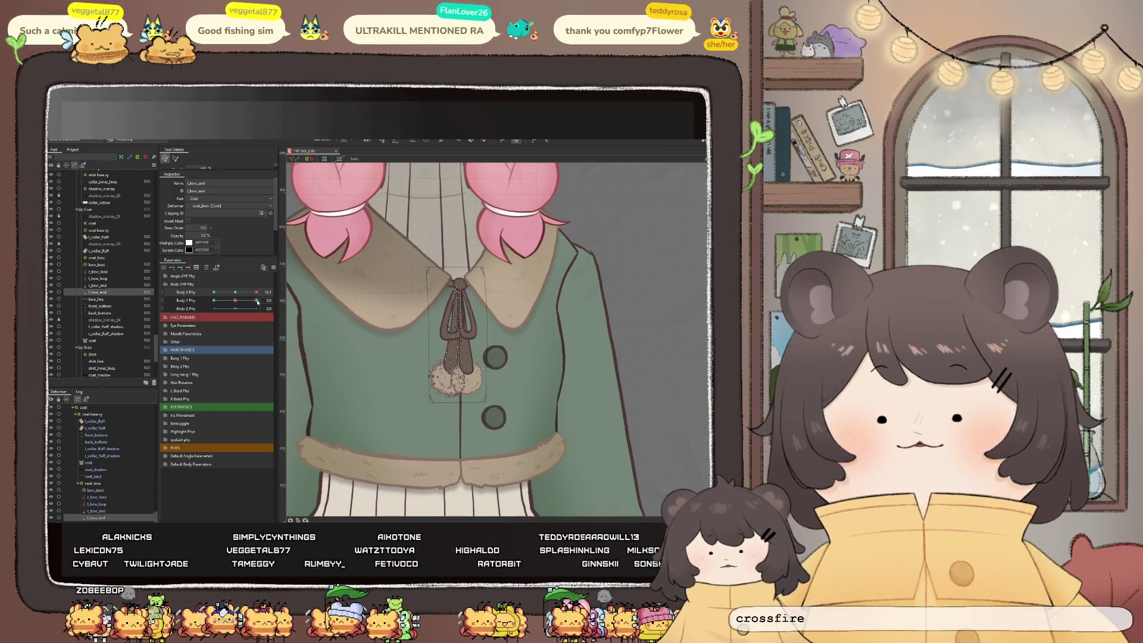
{"action": "scroll", "coordinate": [465, 340], "scroll_direction": "down", "scroll_amount": 2}
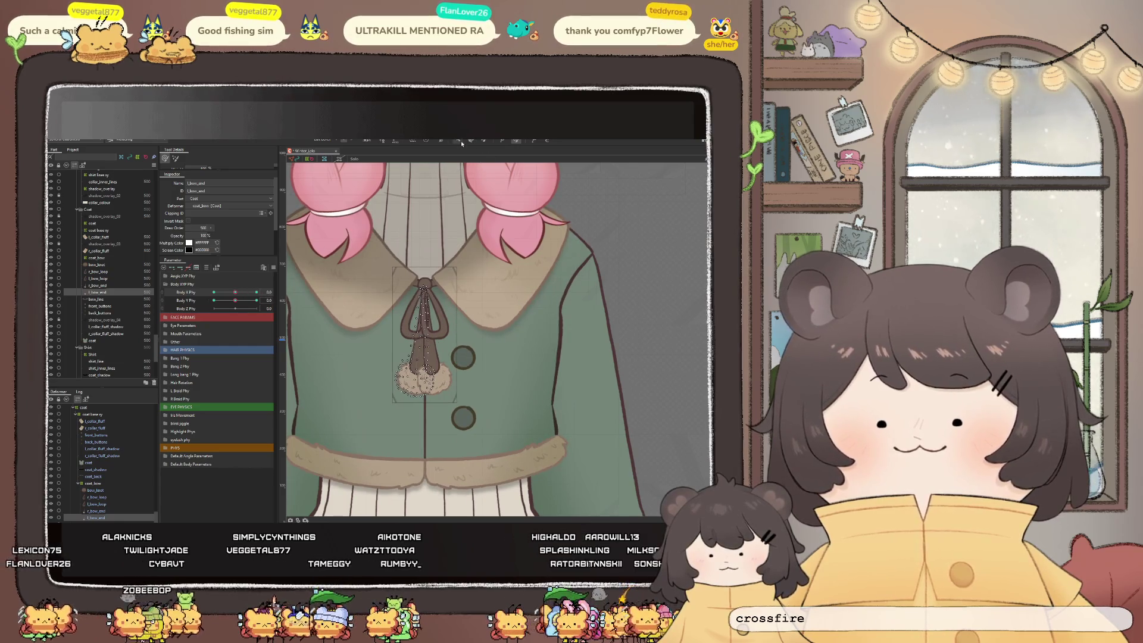
{"action": "scroll", "coordinate": [463, 299], "scroll_direction": "down", "scroll_amount": 3}
{"action": "left_click", "coordinate": [464, 299]}
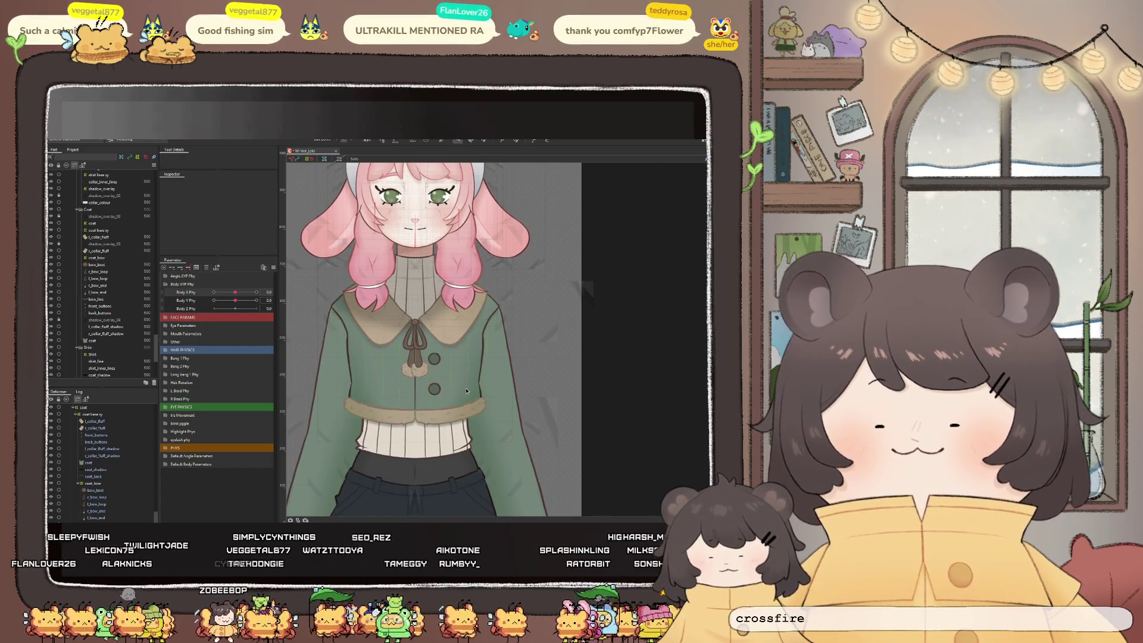
{"action": "scroll", "coordinate": [463, 299], "scroll_direction": "down", "scroll_amount": 2}
{"action": "scroll", "coordinate": [463, 299], "scroll_direction": "up", "scroll_amount": 3}
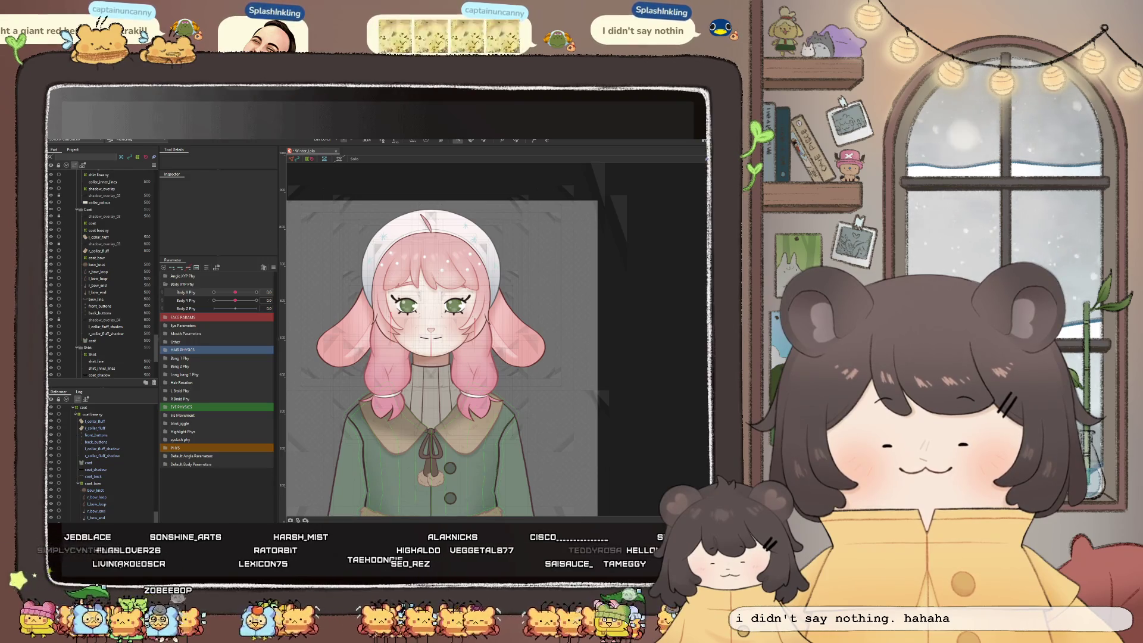
{"action": "scroll", "coordinate": [441, 233], "scroll_direction": "up", "scroll_amount": 2}
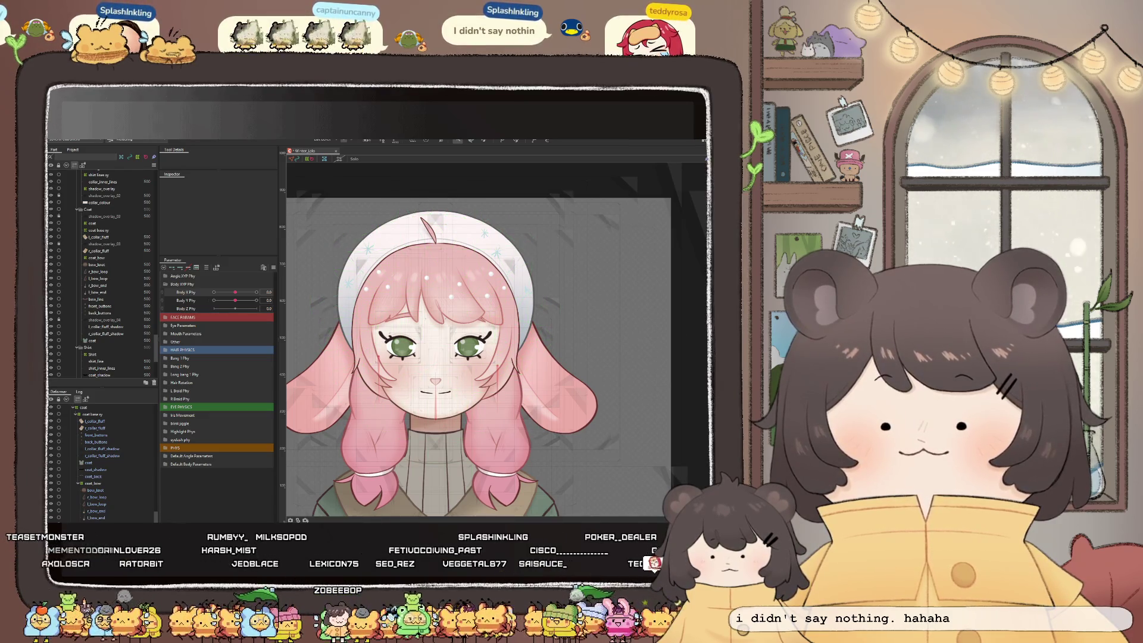
Select the centre bang art mesh and its centre bang warp deformer in the Deformers list
{"action": "scroll", "coordinate": [473, 351], "scroll_direction": "down", "scroll_amount": 2}
{"action": "scroll", "coordinate": [472, 352], "scroll_direction": "up", "scroll_amount": 2}
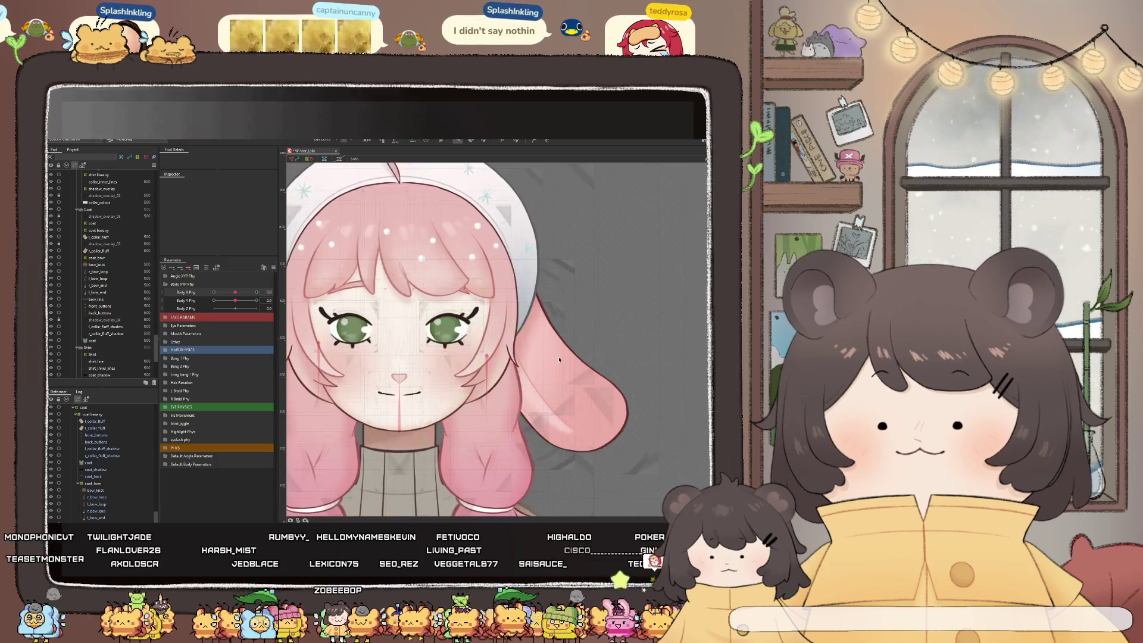
{"action": "scroll", "coordinate": [465, 333], "scroll_direction": "down", "scroll_amount": 2}
{"action": "scroll", "coordinate": [454, 309], "scroll_direction": "up", "scroll_amount": 3}
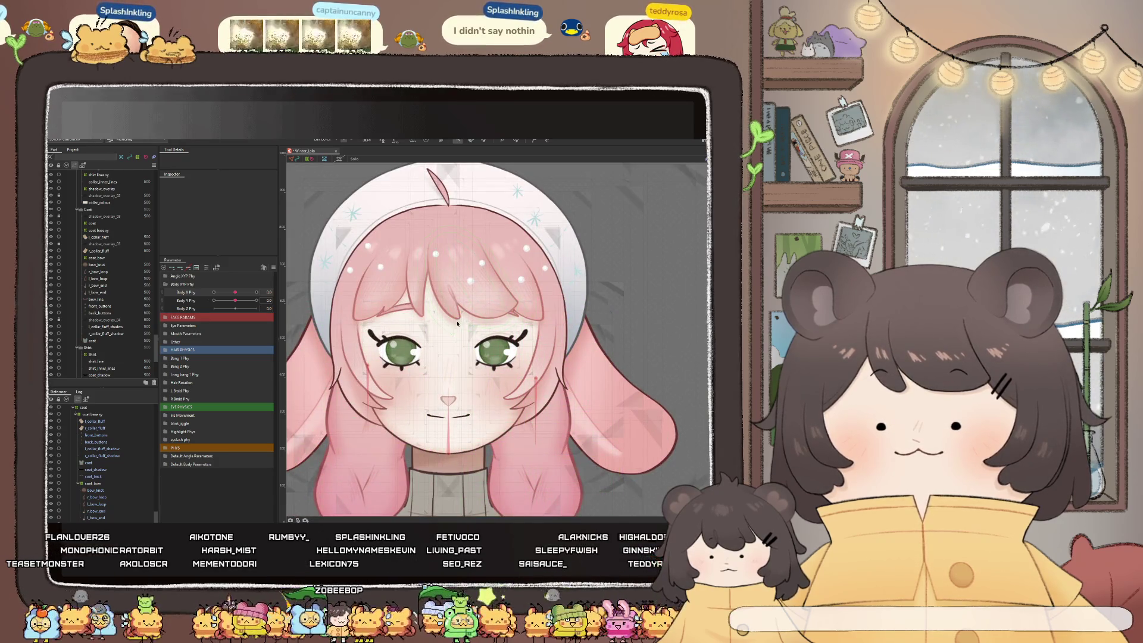
{"action": "left_click", "coordinate": [457, 319]}
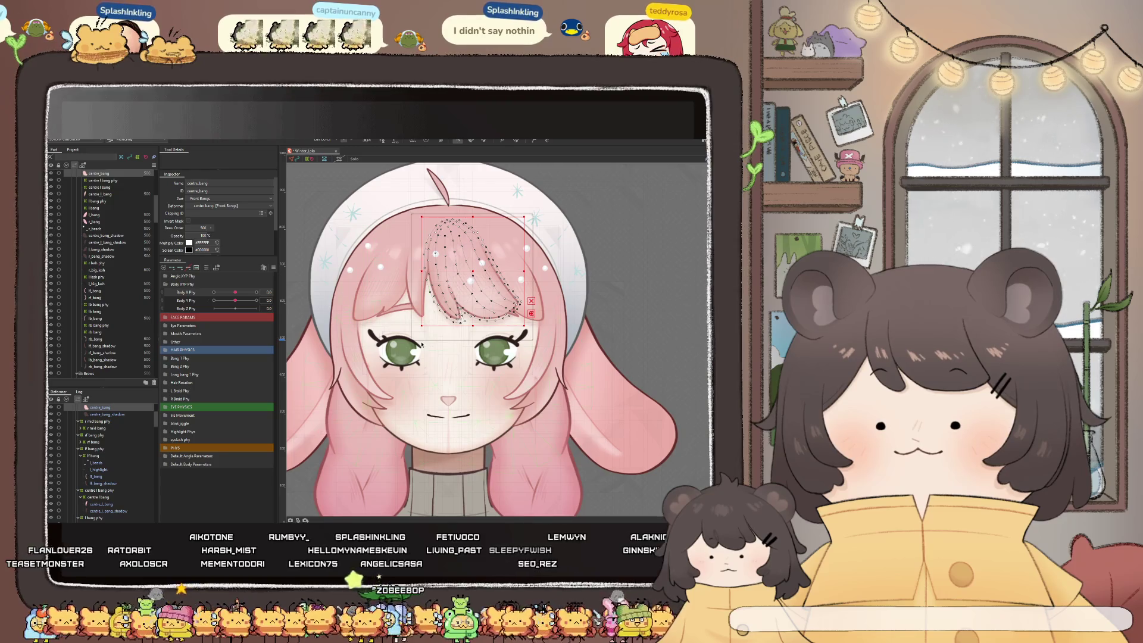
{"action": "scroll", "coordinate": [103, 429], "scroll_direction": "up", "scroll_amount": 1}
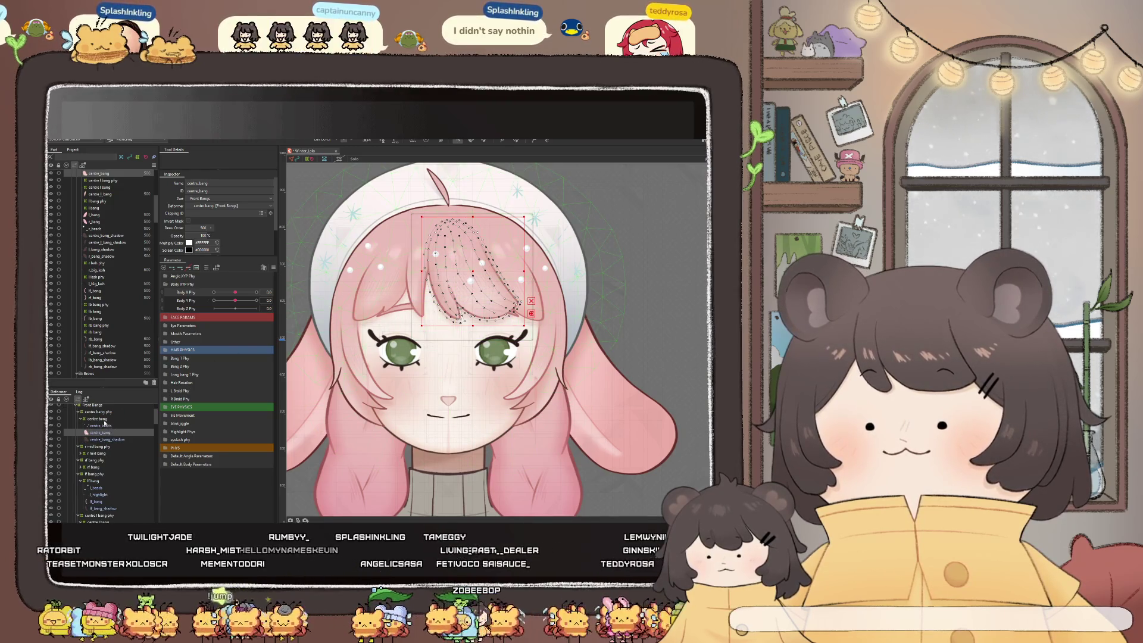
{"action": "left_click", "coordinate": [103, 420]}
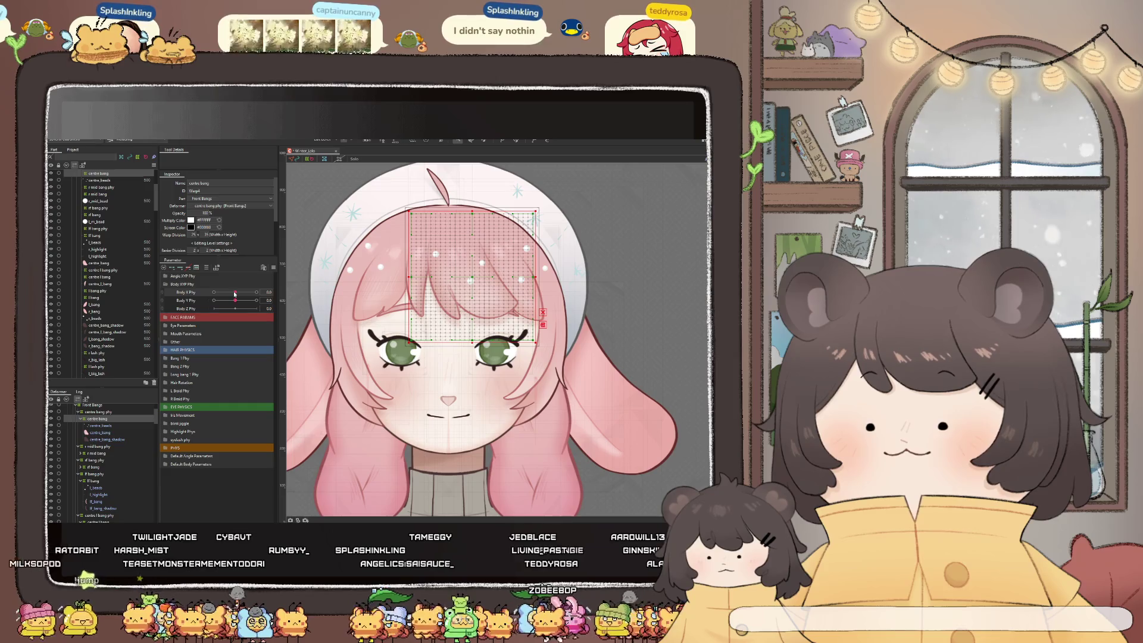
Zoom to the chest and select the bow's r_bow_loop part
{"action": "scroll", "coordinate": [450, 441], "scroll_direction": "down", "scroll_amount": 3}
{"action": "scroll", "coordinate": [450, 441], "scroll_direction": "up", "scroll_amount": 3}
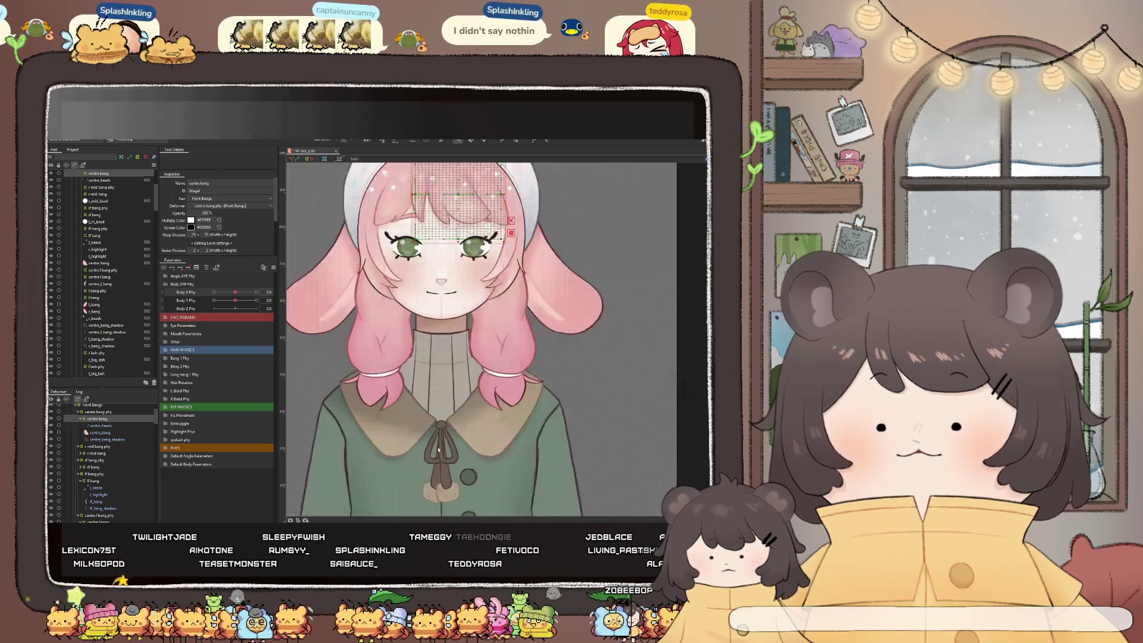
{"action": "scroll", "coordinate": [449, 440], "scroll_direction": "up", "scroll_amount": 2}
{"action": "left_click", "coordinate": [449, 440]}
{"action": "scroll", "coordinate": [441, 435], "scroll_direction": "down", "scroll_amount": 3}
Sway Body X Phy to test the bow physics, reset it to 0, and select collar_inner_lines
{"action": "scroll", "coordinate": [418, 426], "scroll_direction": "up", "scroll_amount": 2}
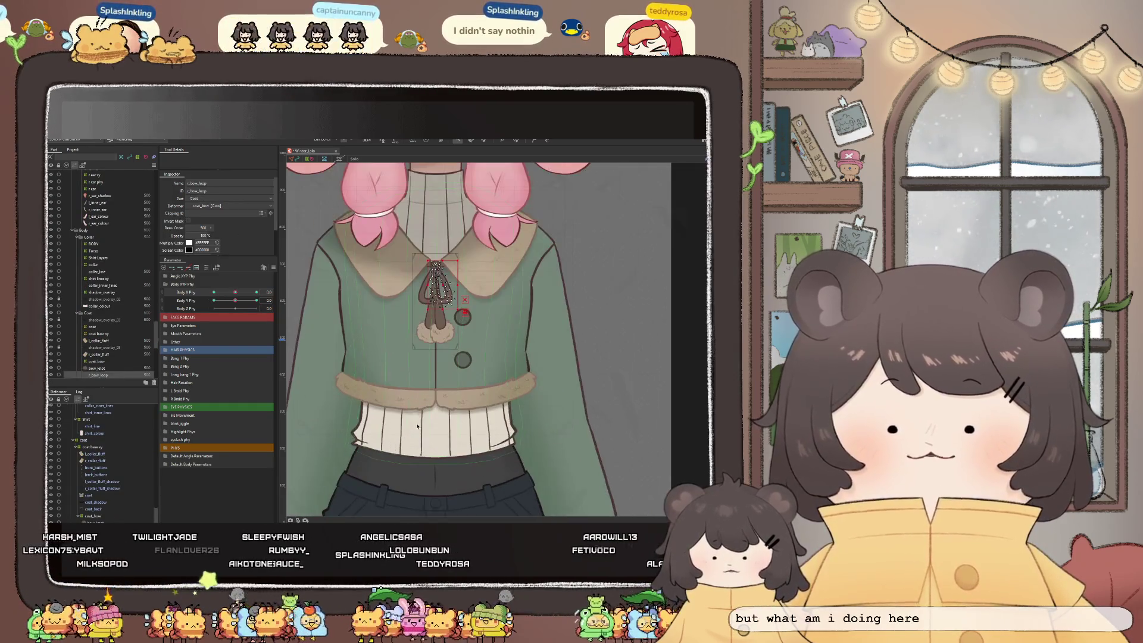
{"action": "mouse_move", "coordinate": [232, 292]}
{"action": "left_mouse_down"}
{"action": "mouse_move", "coordinate": [250, 309]}
{"action": "mouse_move", "coordinate": [200, 311]}
{"action": "left_mouse_up"}
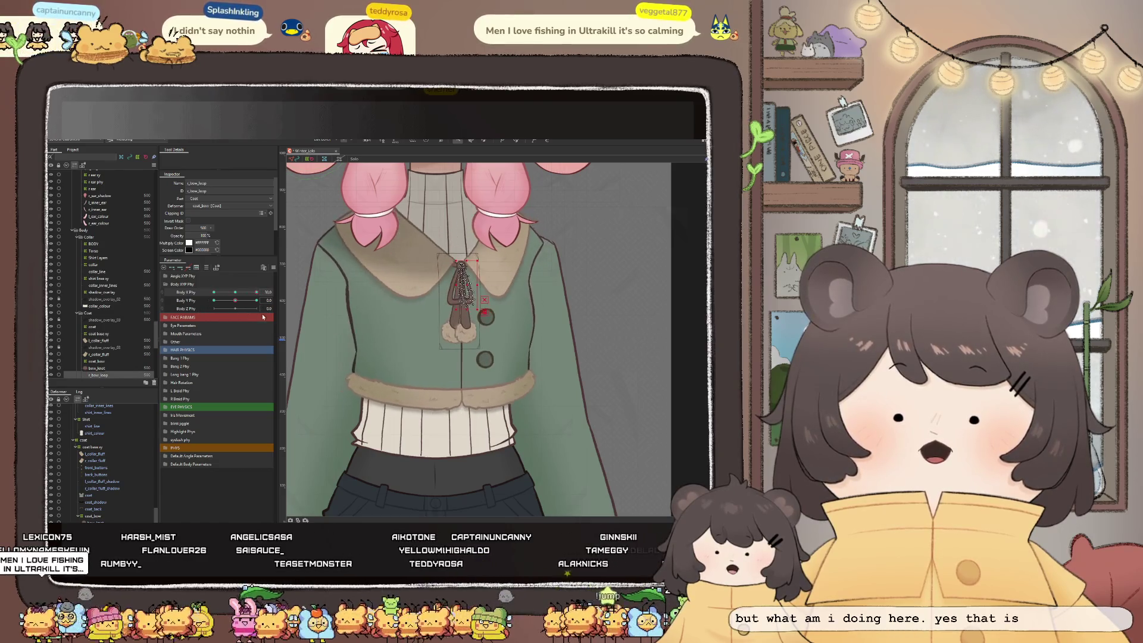
{"action": "left_click", "coordinate": [235, 293]}
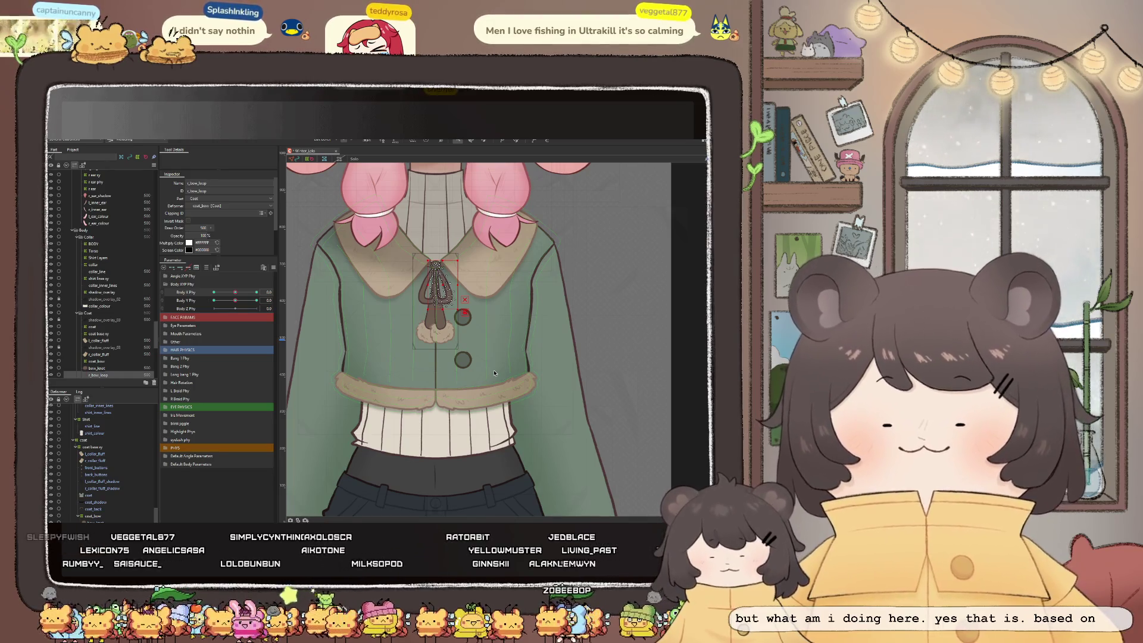
{"action": "left_click", "coordinate": [402, 444]}
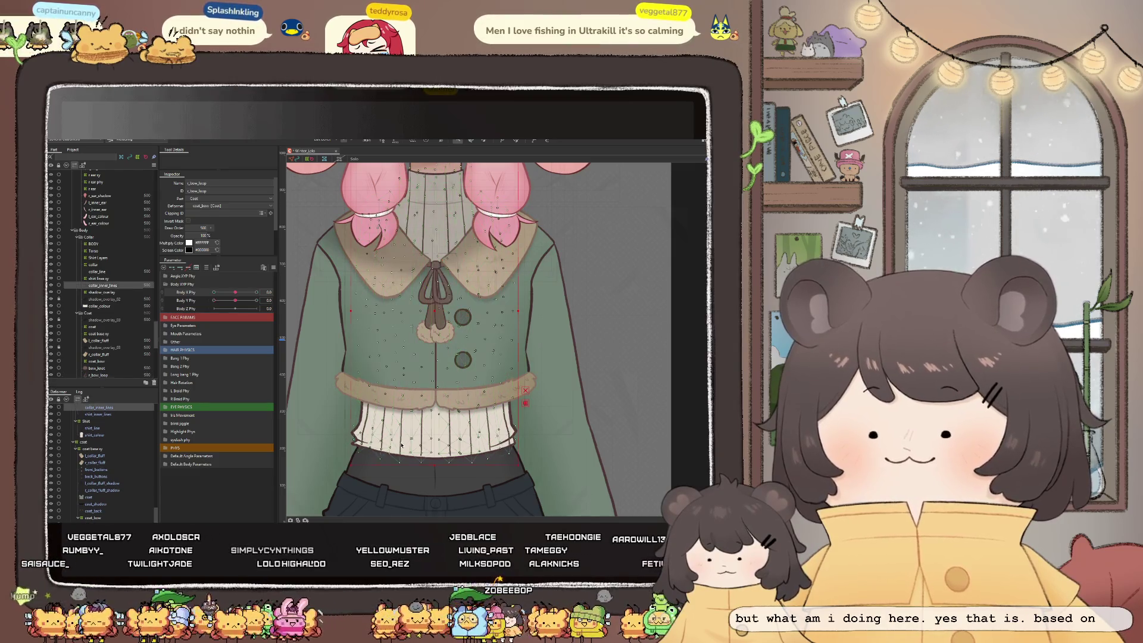